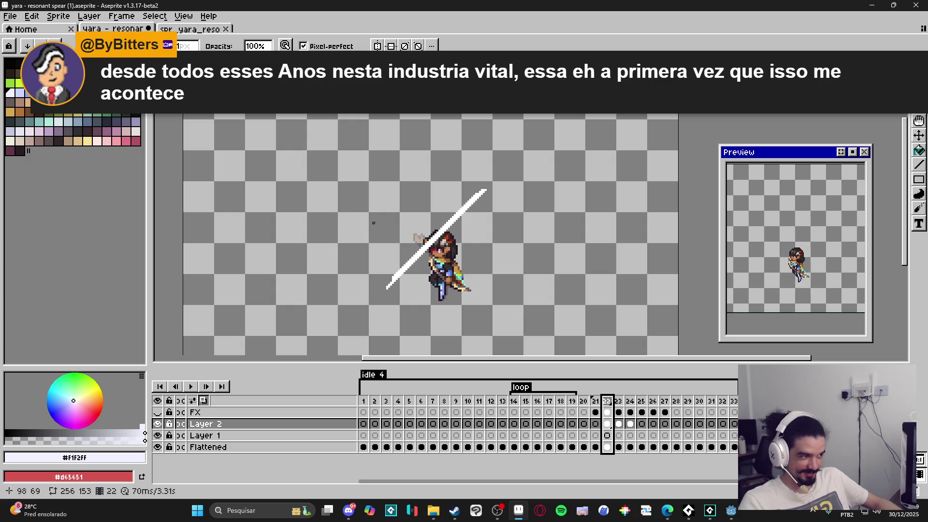
- On frame 22, sample white from the spear on Layer 2 as the drawing colour
left_click(618, 412)
key("Left")
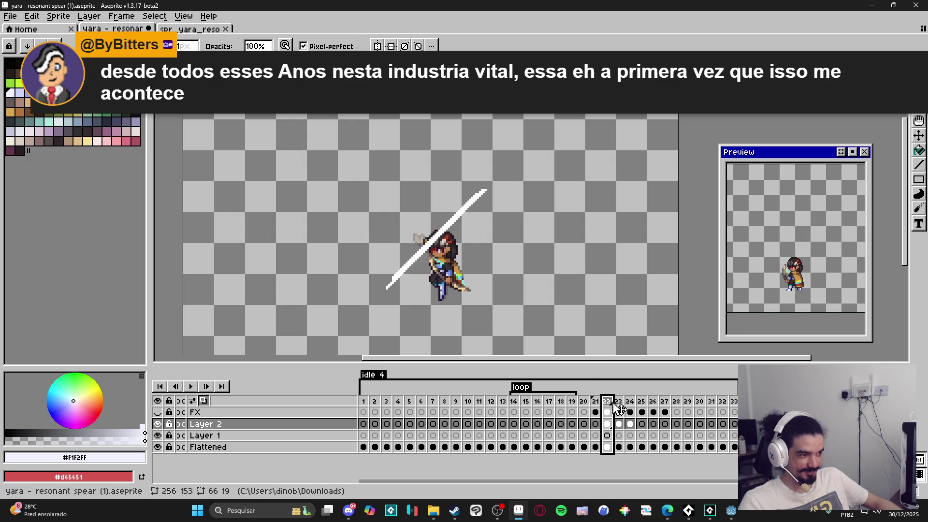
left_click(618, 412)
key("Left")
scroll(455, 253, "up", 2)
key("v")
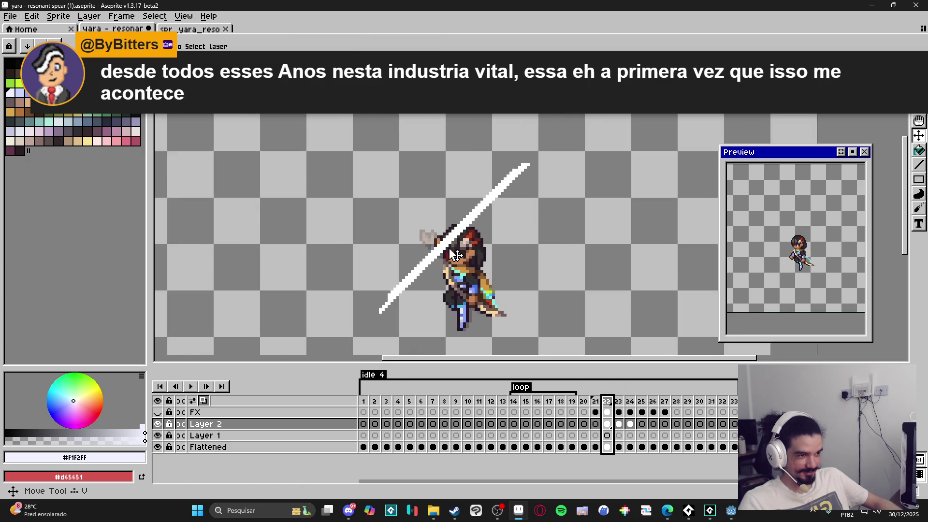
left_click(442, 256)
key("alt")
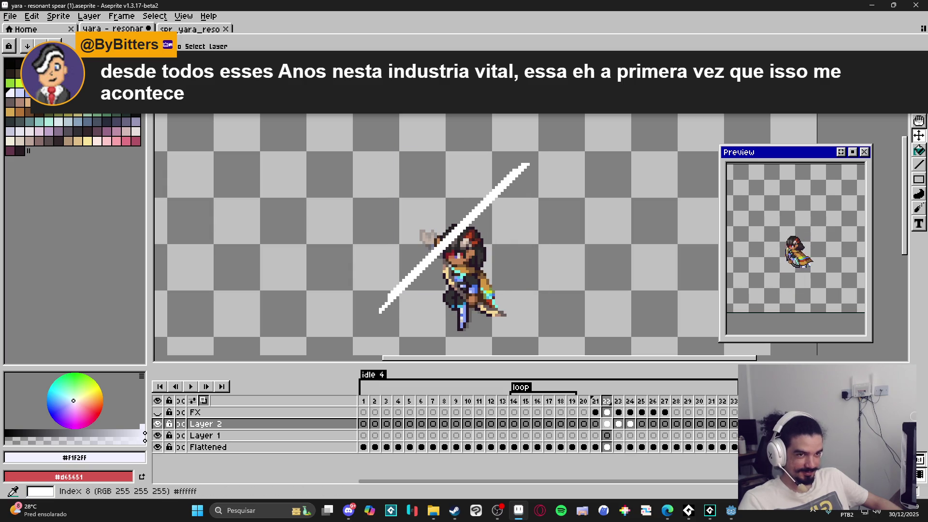
left_click(442, 251, "alt")
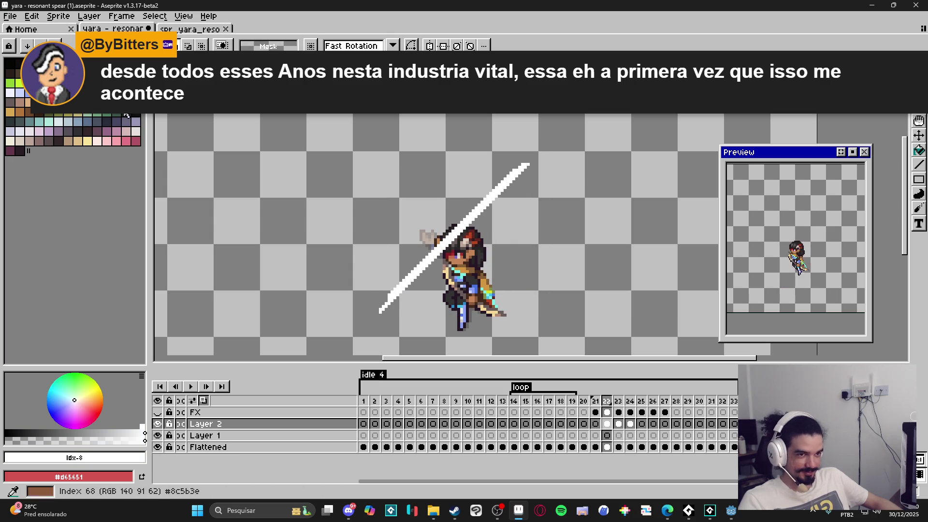
- Marquee the spear and character, apply a white Outline, then deselect
mouse_move(322, 91)
left_mouse_down()
mouse_move(572, 339)
mouse_move(541, 329)
left_mouse_up()
key("shift+o")
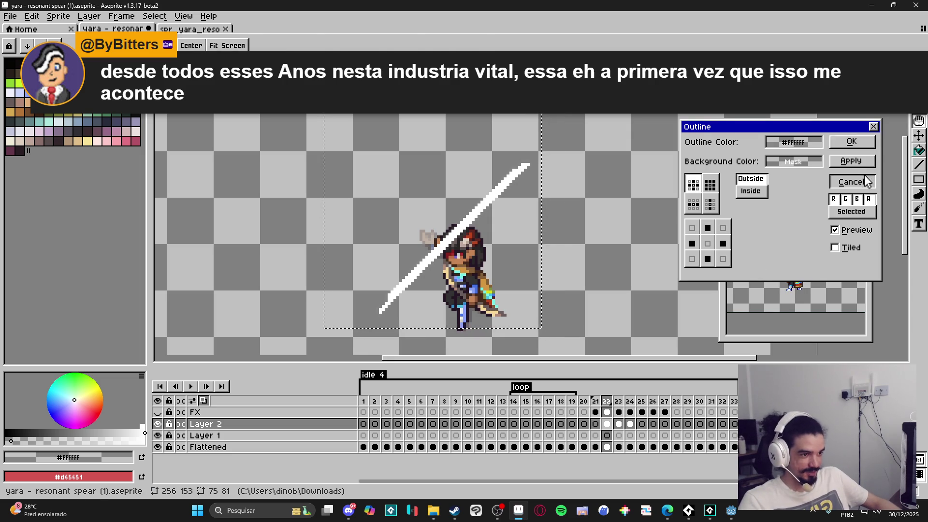
left_click(852, 142)
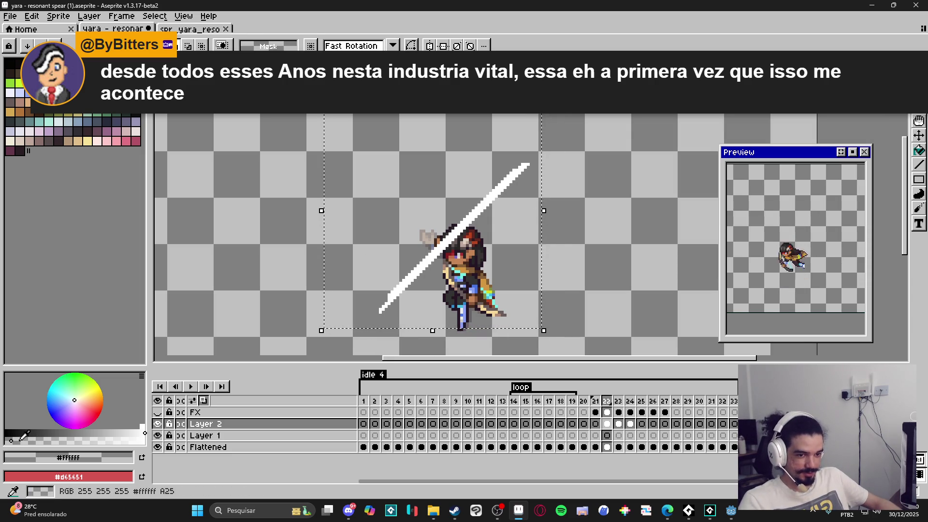
key("shift+o")
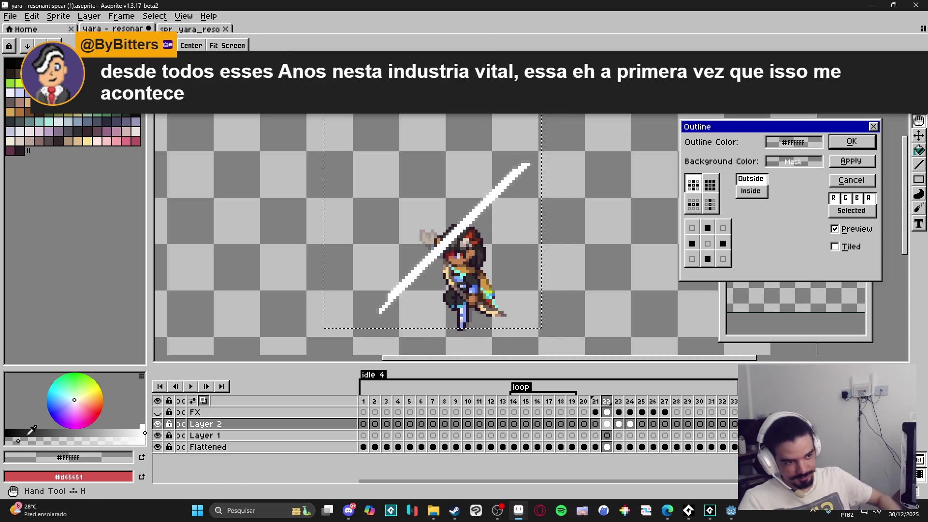
left_click(852, 142)
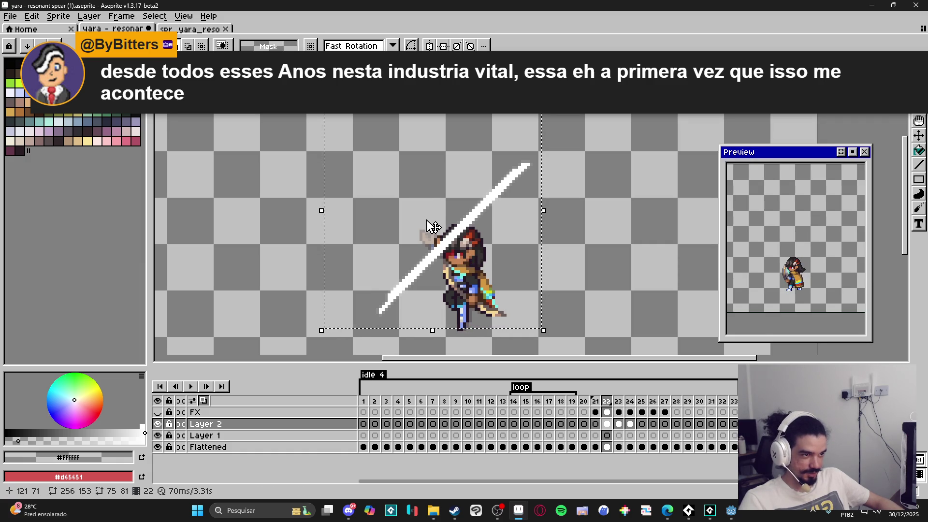
key("ctrl+d")
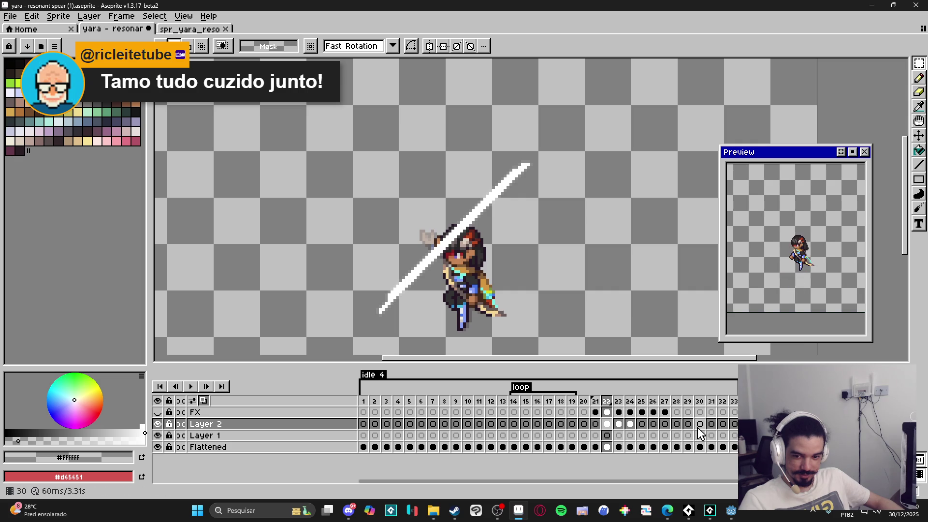
- Apply the white outline to the spear art in frame 23
left_click(618, 401)
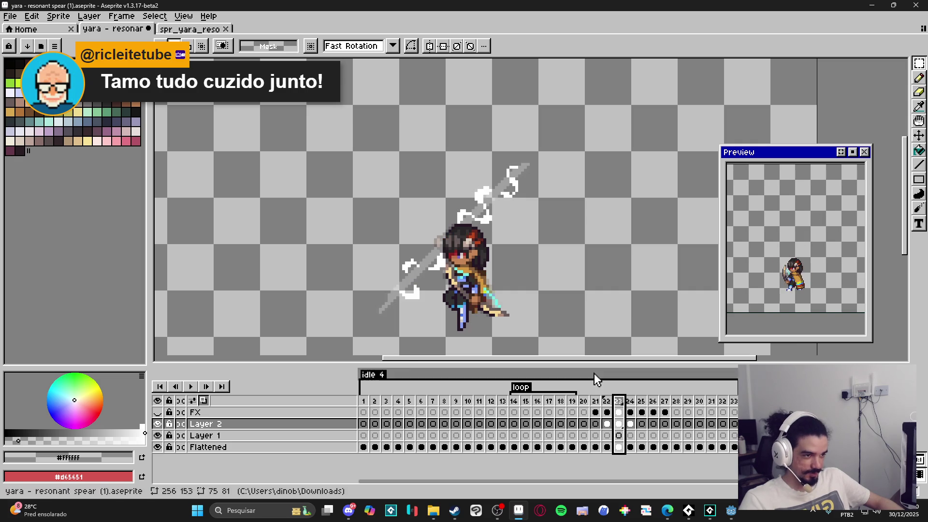
mouse_move(374, 139)
left_mouse_down()
mouse_move(557, 292)
mouse_move(545, 314)
left_mouse_up()
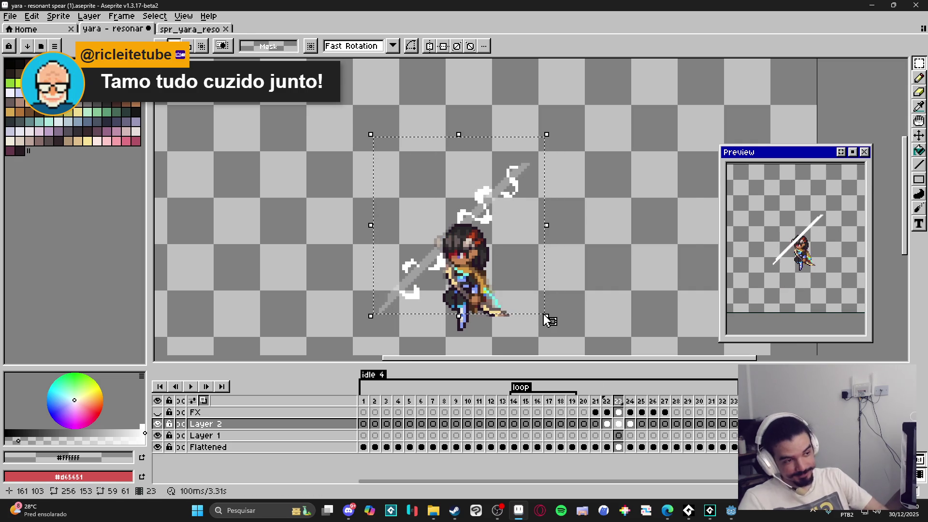
key("shift+o")
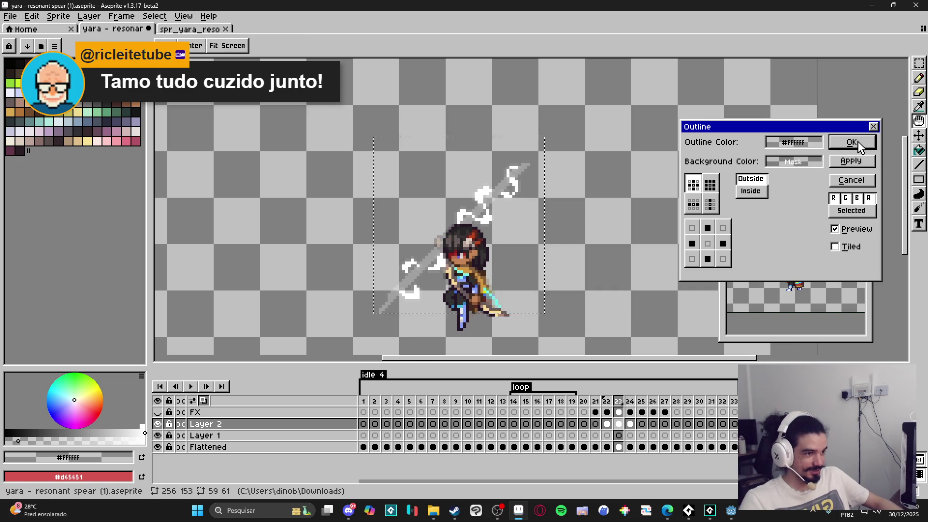
left_click(851, 142)
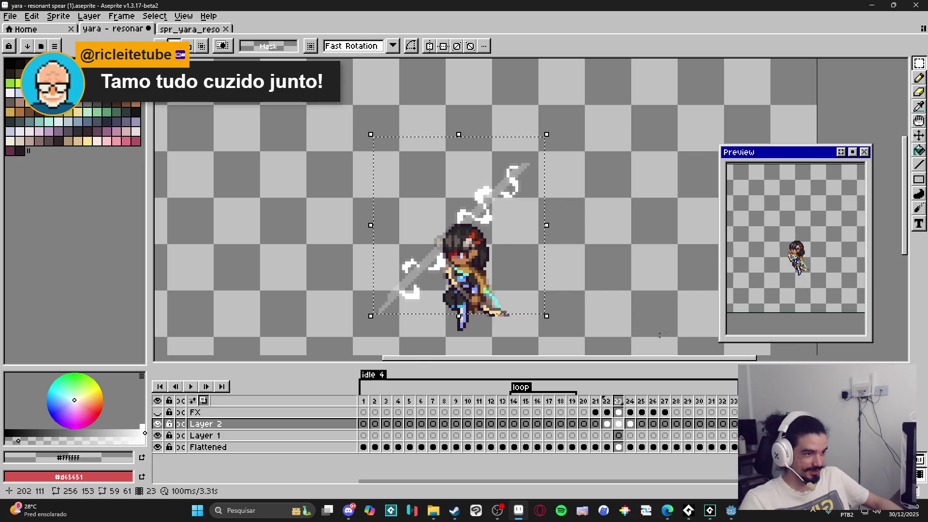
- Outline the character and effects in frame 24 the same way, then deselect
left_click(630, 401)
left_click_drag(354, 136, 554, 336)
key("shift+o")
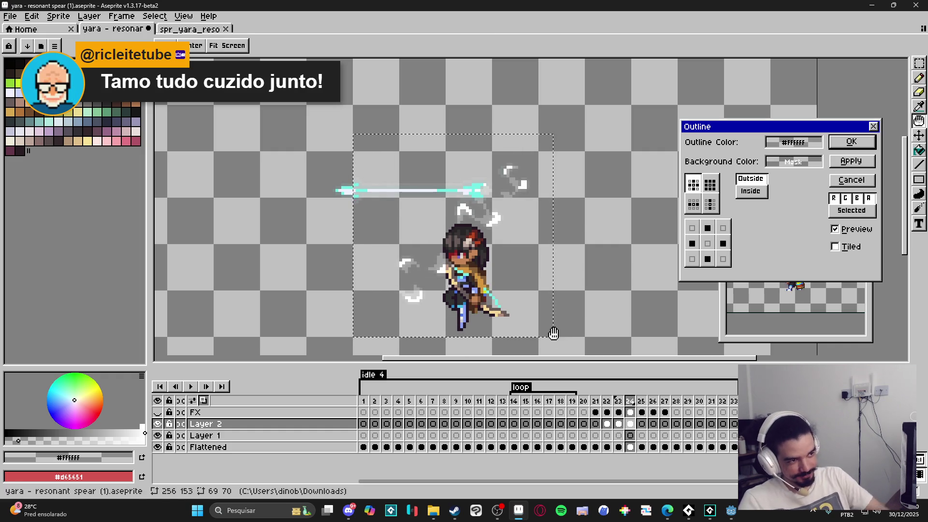
key("Return")
key("ctrl+d")
- Add-select the white swirl strokes in frame 24 and give them a white outline
key("v")
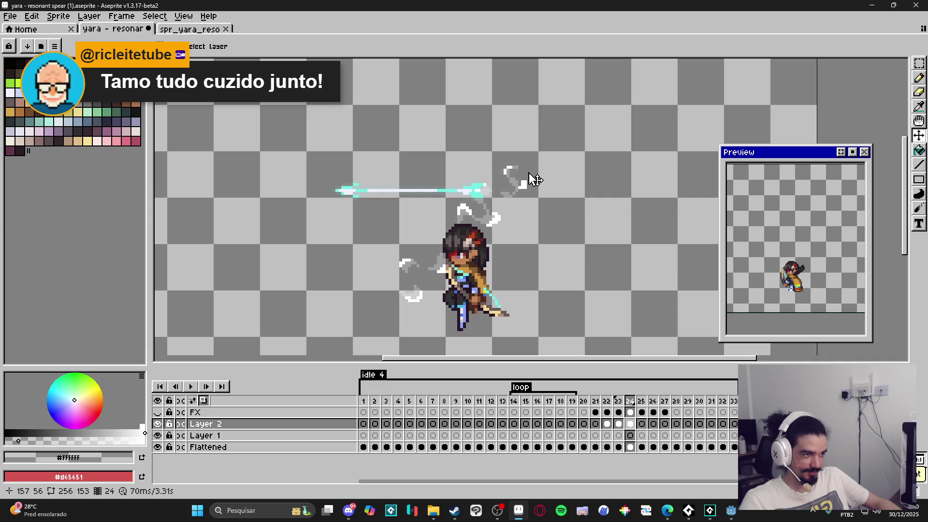
key("m")
left_click_drag(495, 155, 546, 205)
left_click_drag(449, 201, 475, 232)
scroll(489, 222, "up", 2)
left_click_drag(524, 198, 470, 246)
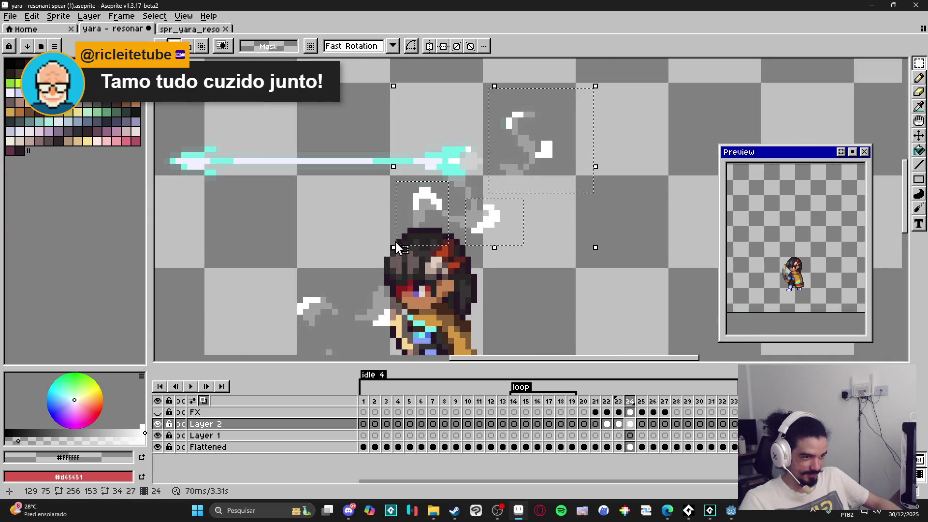
scroll(387, 247, "down", 1)
mouse_move(297, 247)
left_mouse_down()
mouse_move(401, 357)
mouse_move(410, 321)
left_mouse_up()
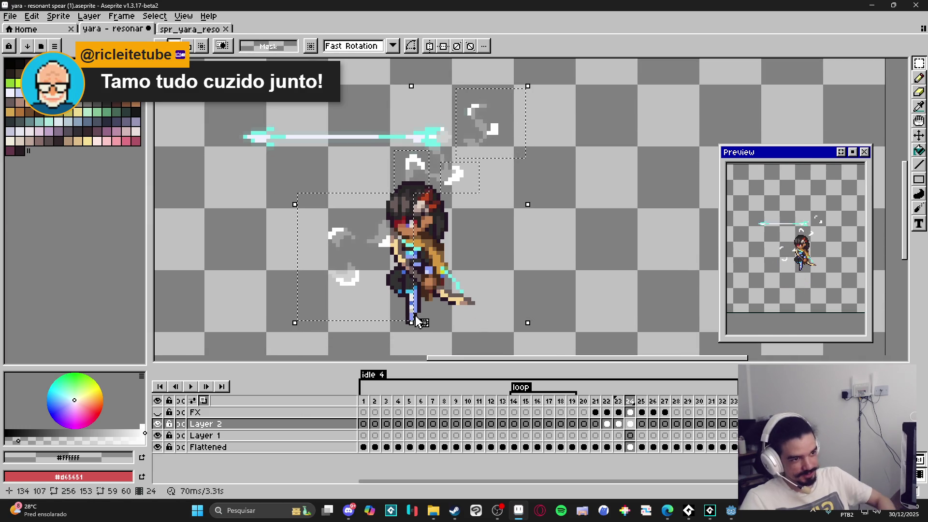
key("shift+o")
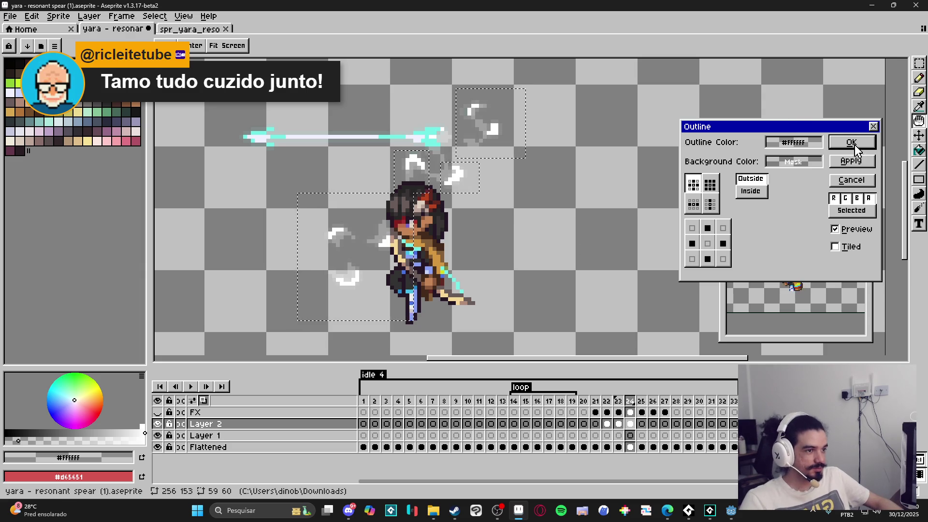
left_click(851, 142)
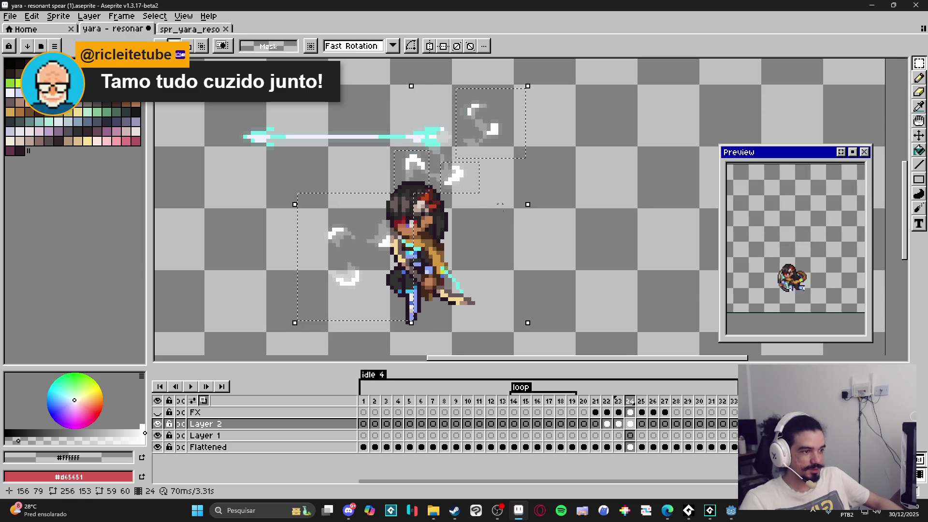
key("ctrl+d")
- Select the horizontal spear and delete it from frame 24
mouse_move(435, 147)
left_mouse_down()
mouse_move(538, 198)
mouse_move(543, 154)
left_mouse_up()
key("m")
mouse_move(368, 135)
left_mouse_down()
mouse_move(519, 172)
mouse_move(578, 173)
mouse_move(590, 189)
mouse_move(519, 127)
left_mouse_up()
scroll(575, 179, "up", 4)
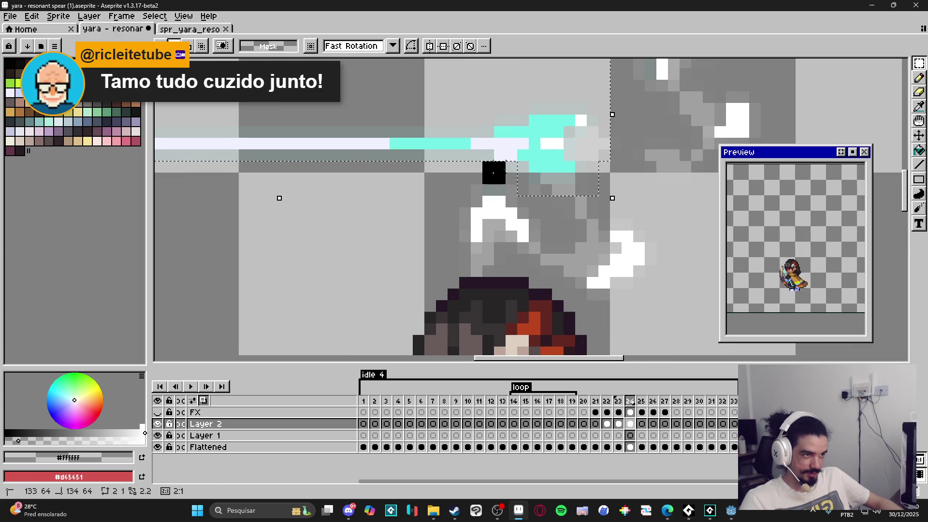
scroll(493, 171, "down", 2)
scroll(387, 175, "down", 1)
key("Delete")
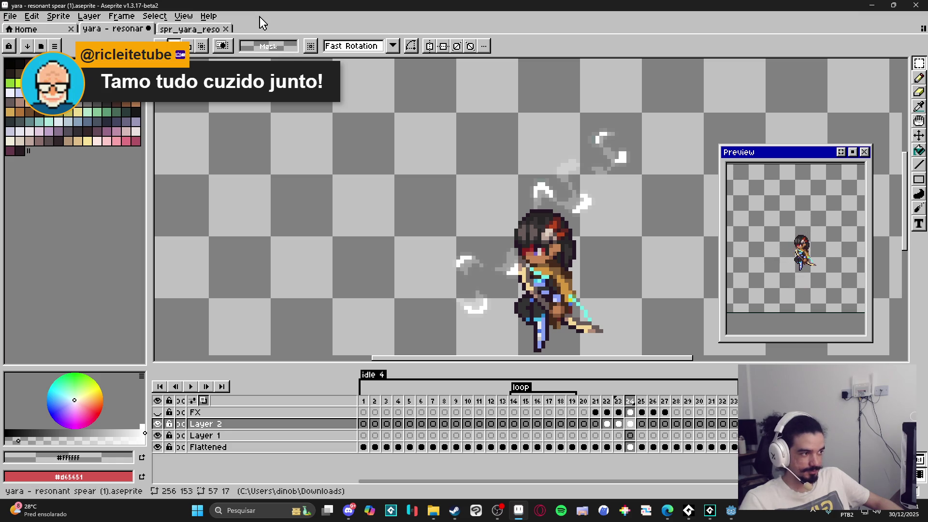
- Create a 57×17 sprite, paste the horizontal spear into it, and widen the preview panel
left_click(13, 18)
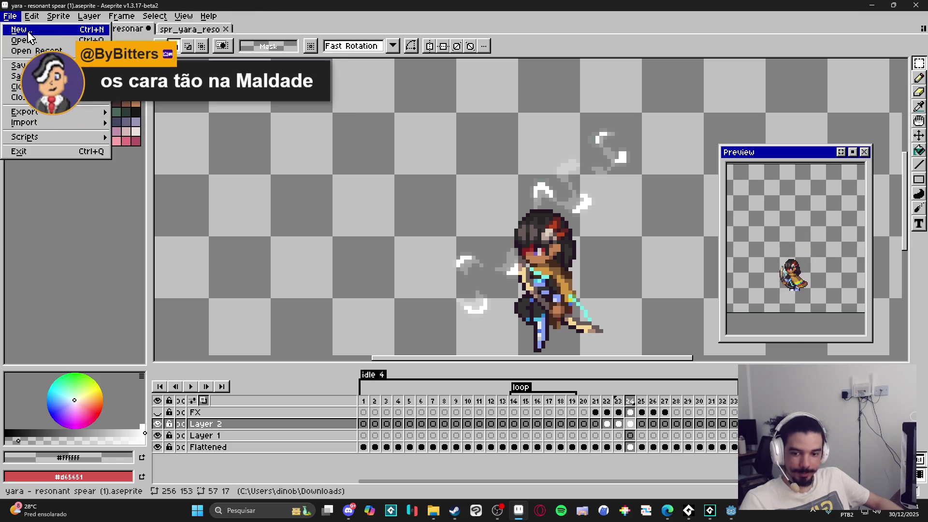
left_click(28, 33)
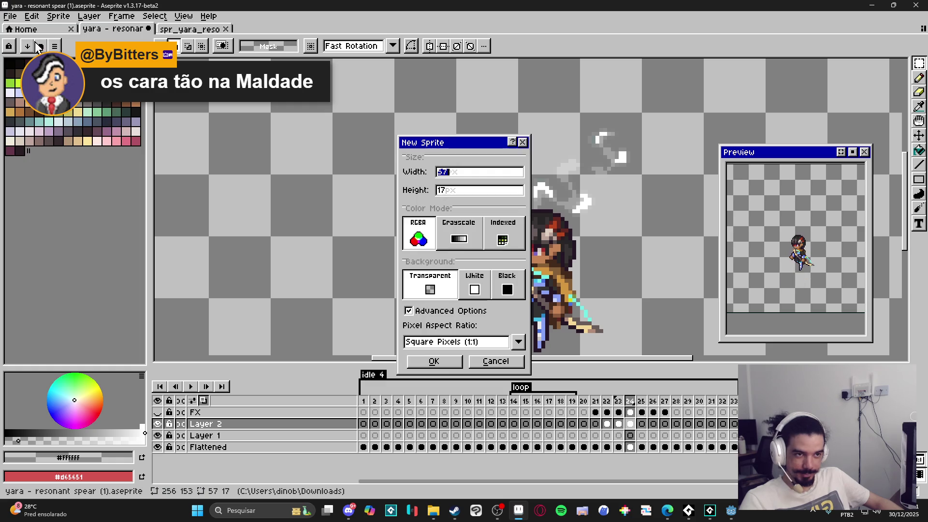
left_click(435, 360)
key("ctrl+v")
scroll(541, 224, "up", 5)
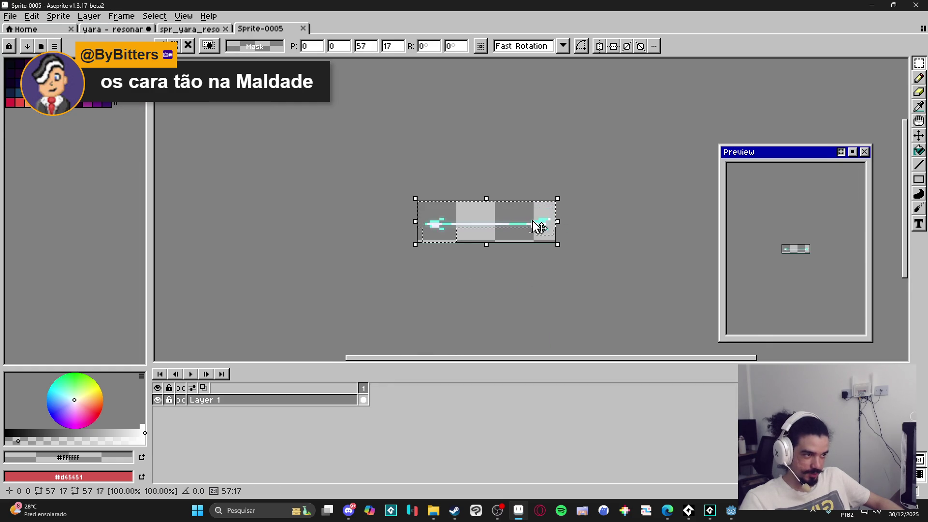
key("Return")
scroll(796, 252, "up", 3)
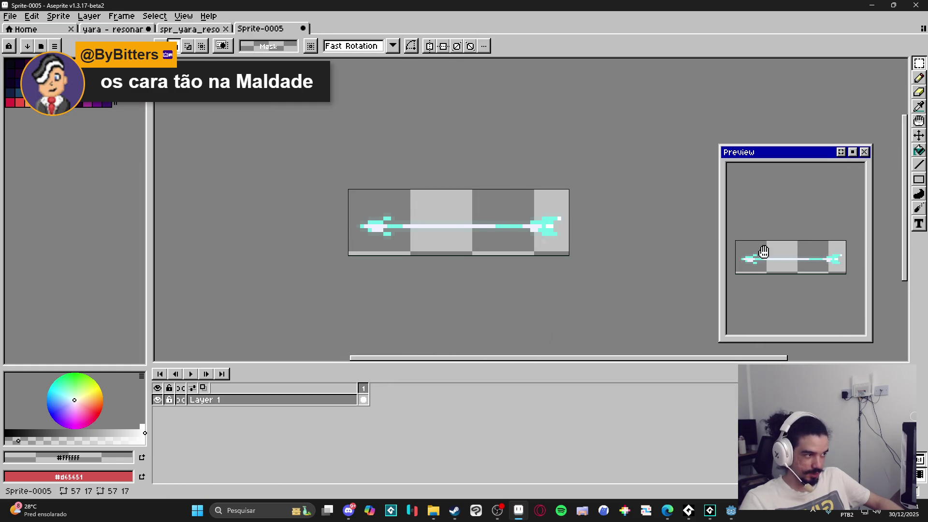
left_click_drag(719, 254, 698, 259)
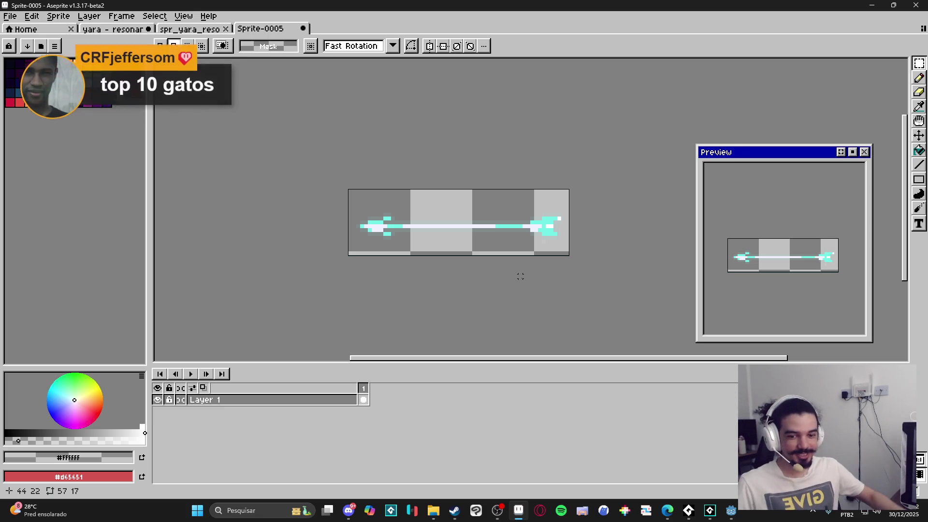
left_click(506, 512)
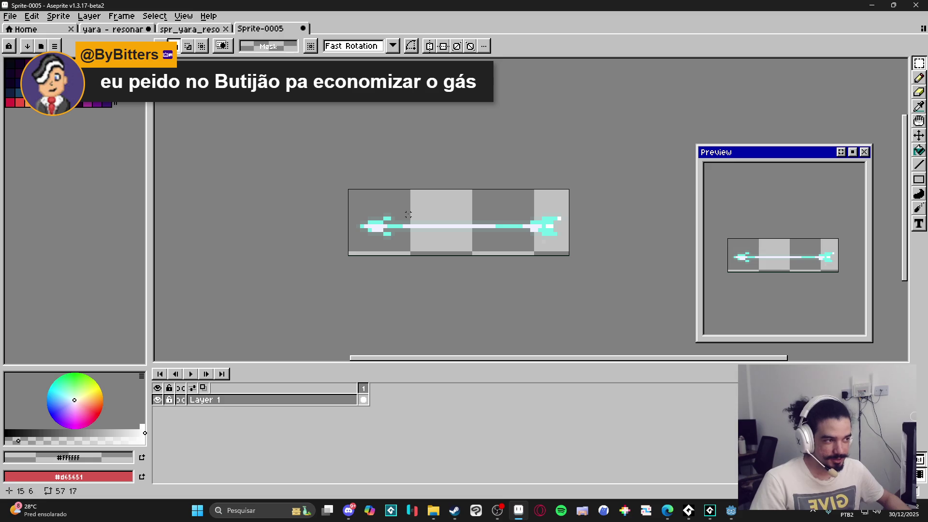
- Compare spr_yara_resonant_arrow with Sprite-0005, then go back to yara - resonant spear
left_click(190, 29)
left_click(120, 28)
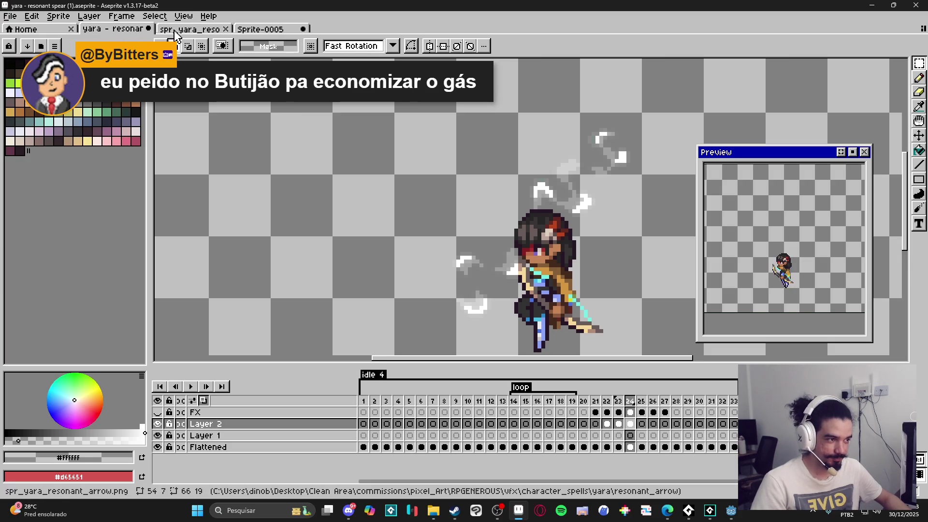
left_click(173, 29)
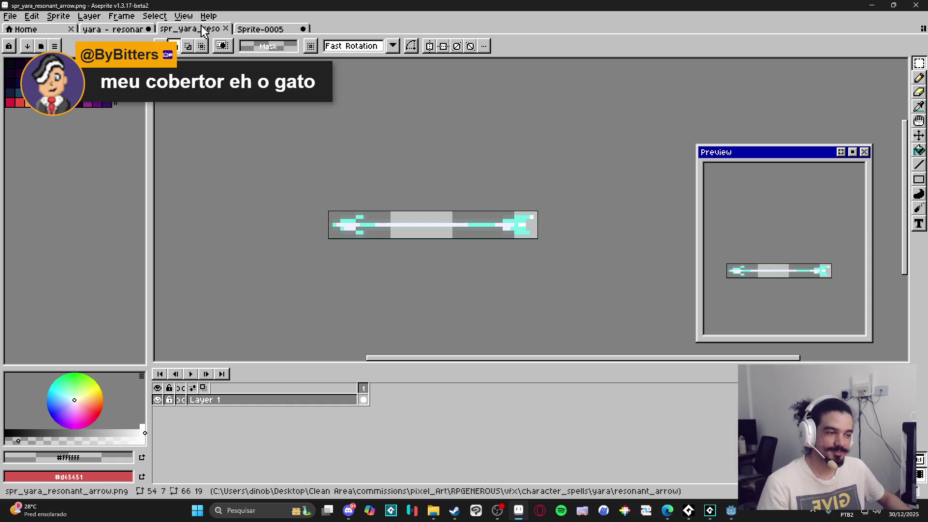
left_click(261, 29)
left_click(208, 29)
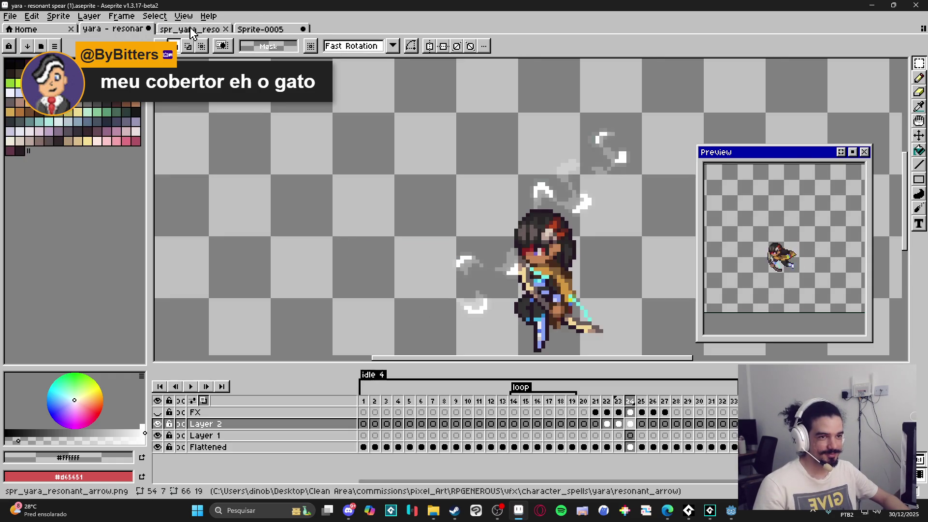
left_click(171, 30)
left_click(113, 29)
scroll(362, 194, "down", 3)
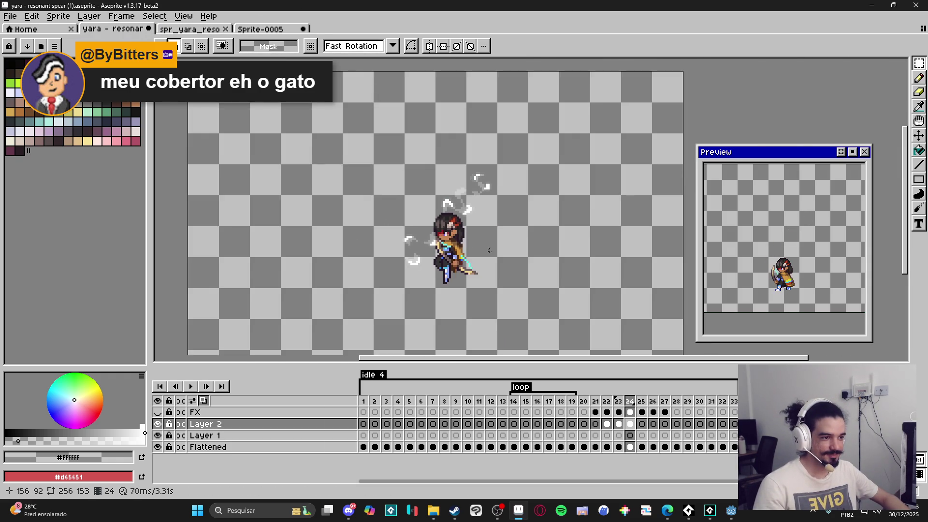
- Check frames 19 and 20, then play the yara resonant spear animation
left_click(514, 408)
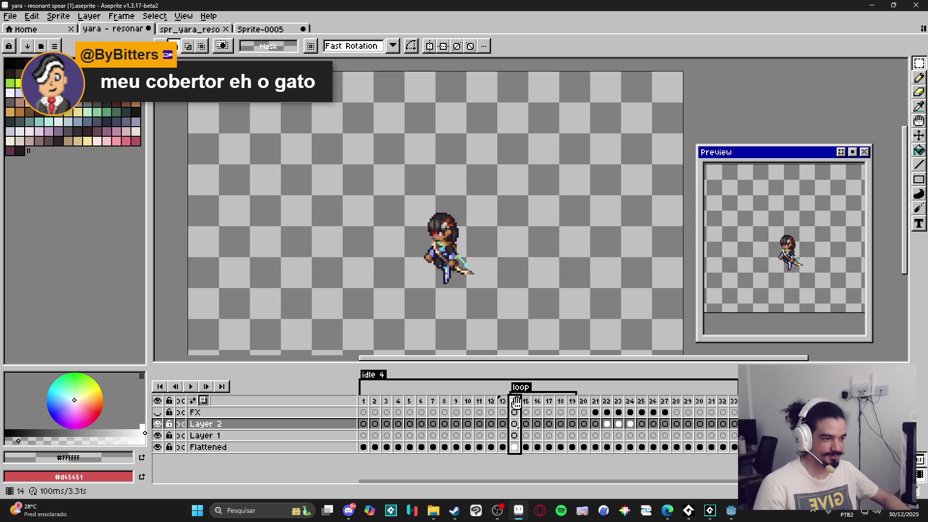
left_click(572, 408)
left_click(584, 406)
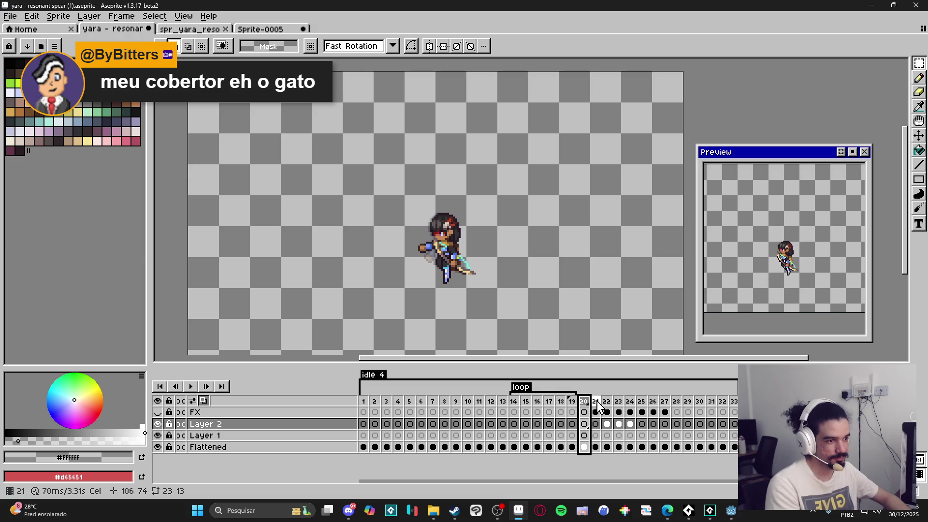
key("Return")
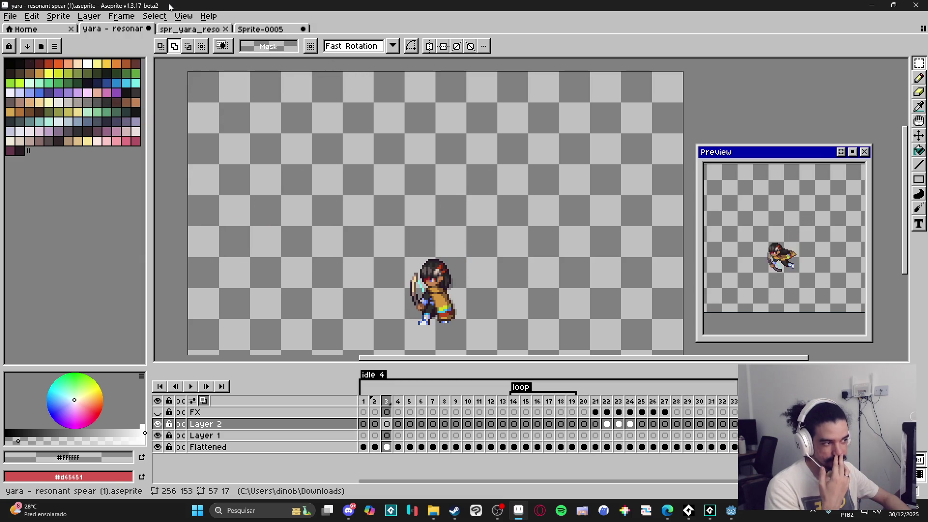
- Apply Sprite > Trim and re-centre the canvas view on the character
left_click(58, 16)
left_click(98, 114)
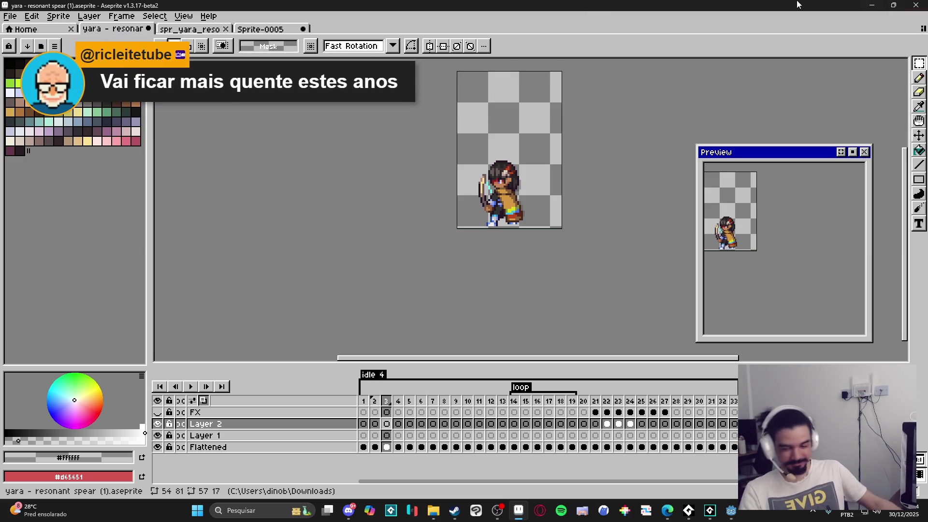
scroll(787, 274, "up", 2)
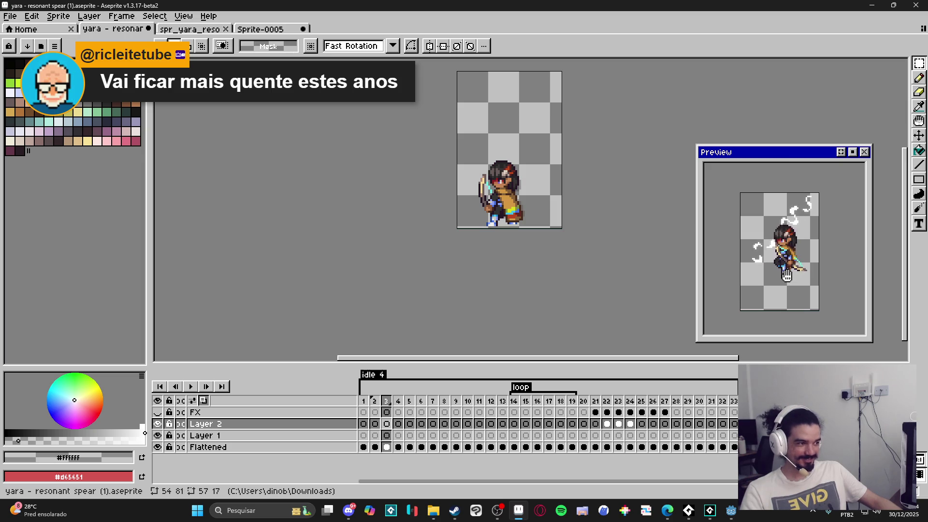
left_click_drag(385, 219, 360, 255)
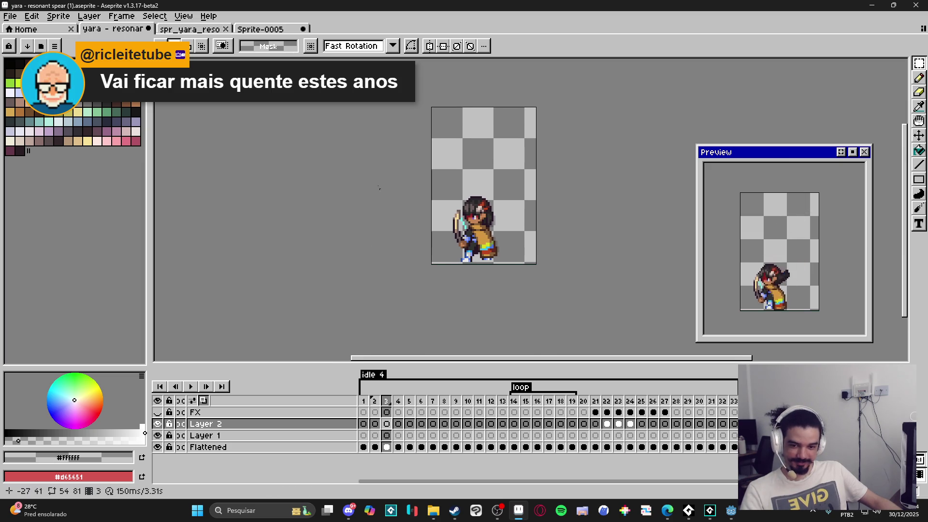
- Start Save As and jump to the metheor strikes folder via the location list
left_click(10, 16)
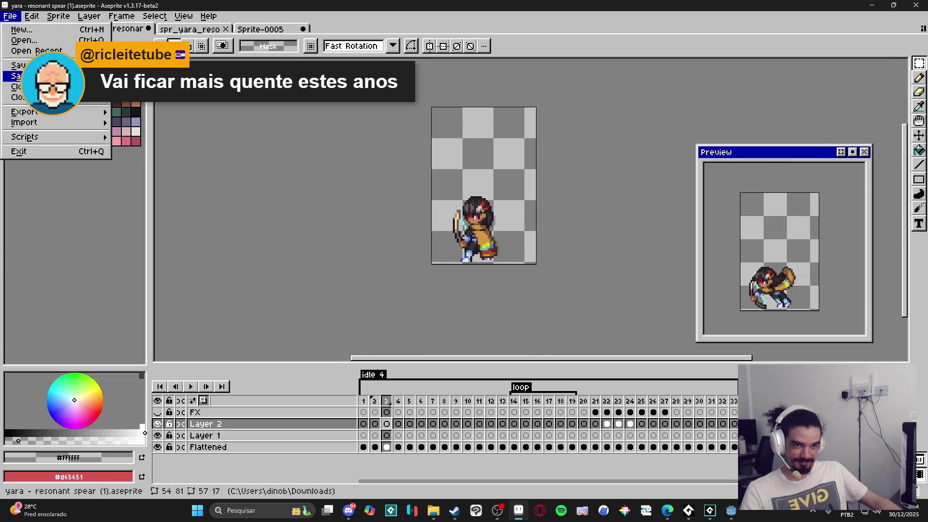
left_click(20, 76)
left_click(629, 355)
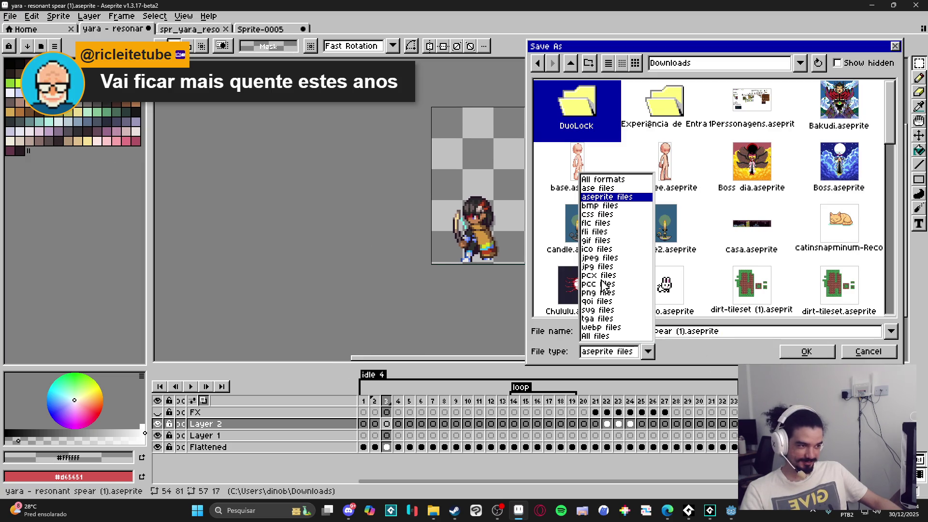
left_click(703, 343)
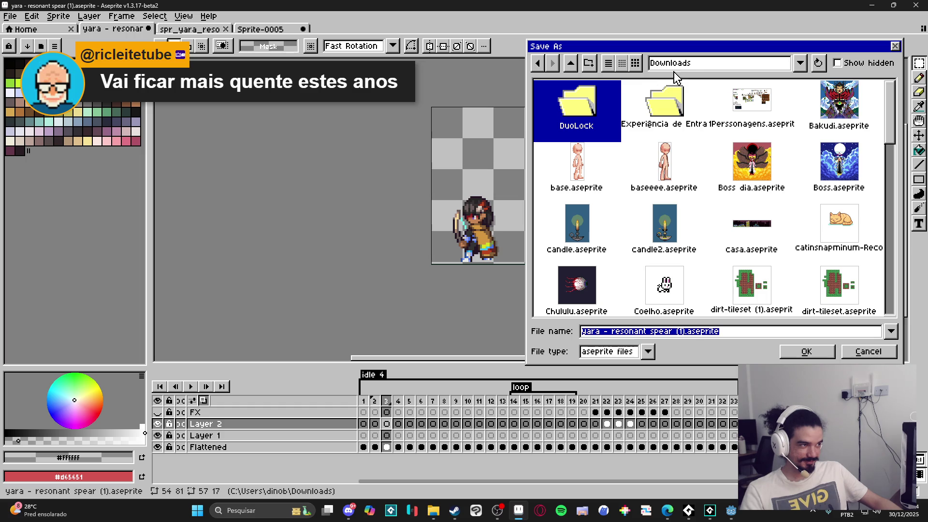
left_click(687, 65)
key("Escape")
left_click(699, 70)
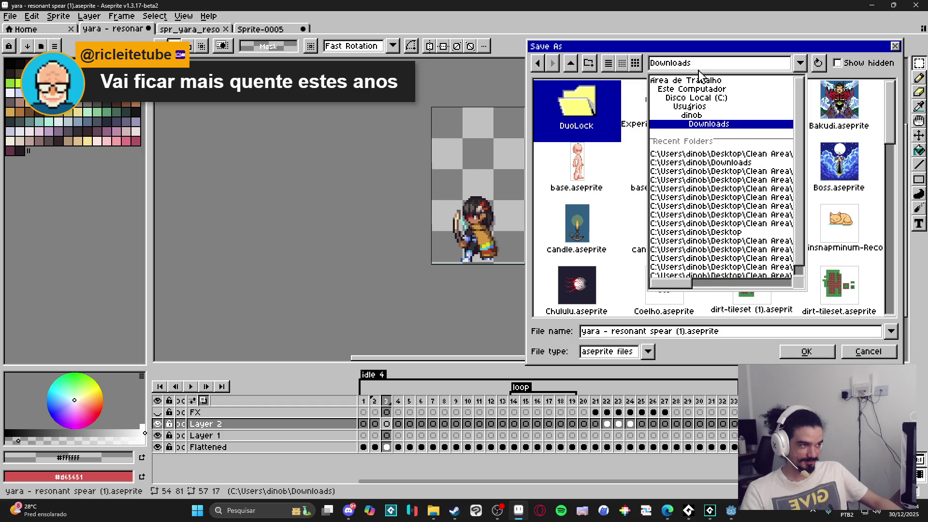
left_click(714, 172)
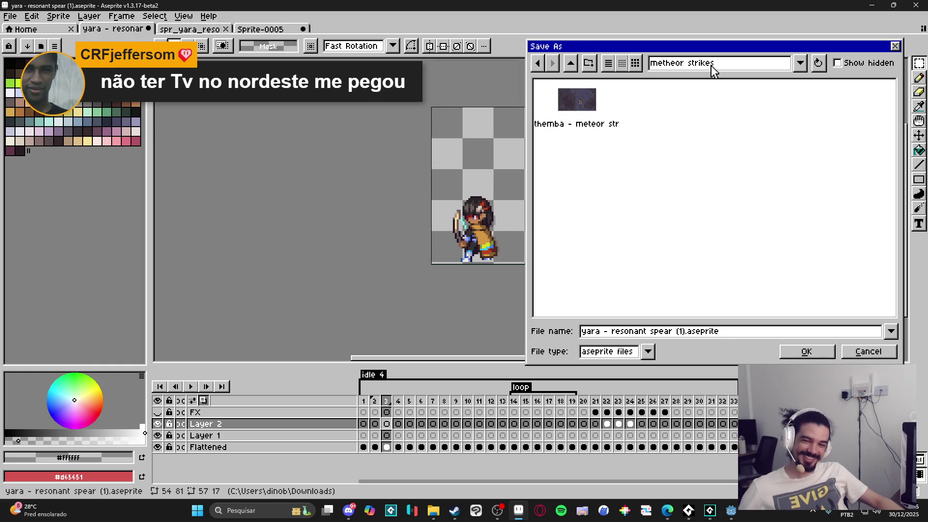
- Go up through themba to character_spells and open the yara folder
left_click(712, 67)
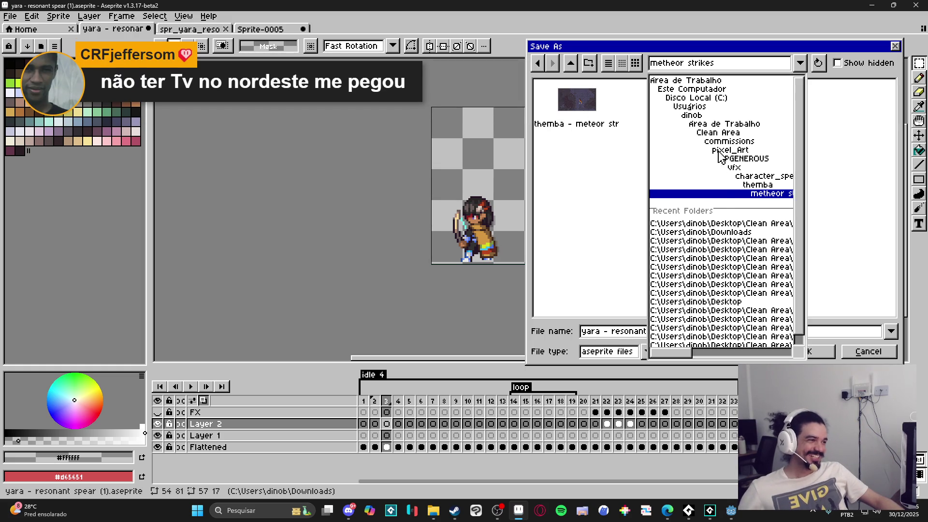
left_click(720, 194)
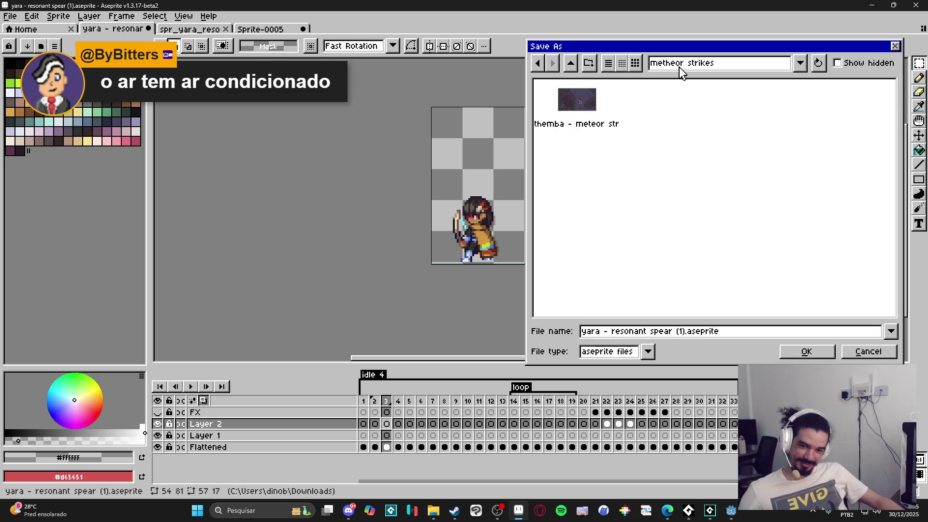
left_click(738, 65)
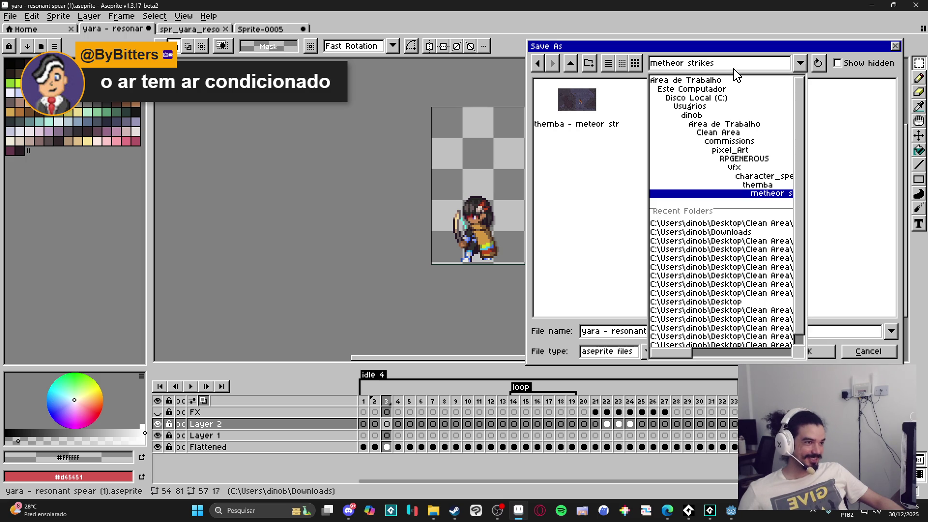
left_click(724, 68)
left_click(570, 63)
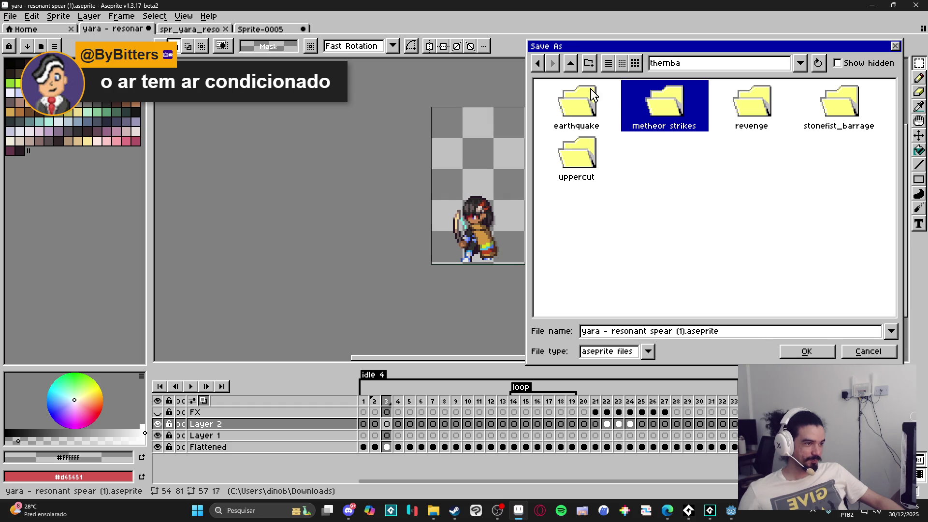
left_click(570, 63)
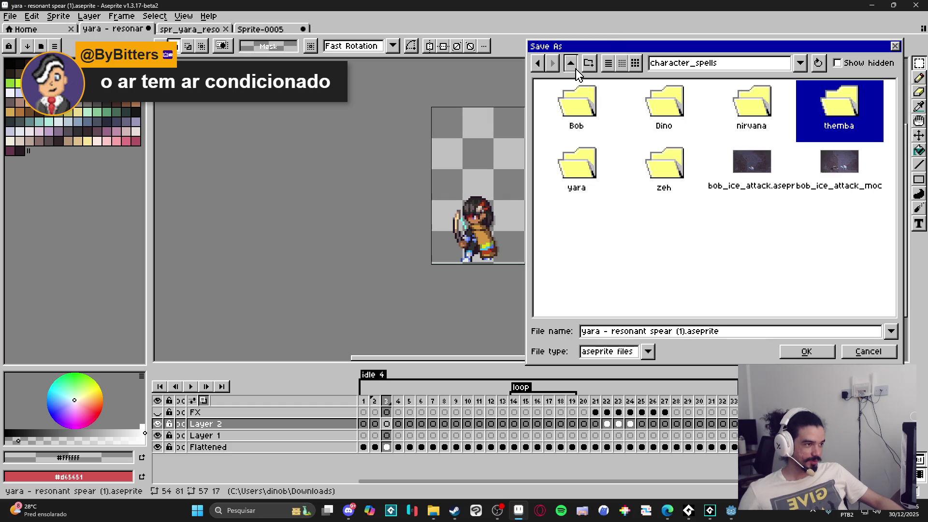
double_click(590, 150)
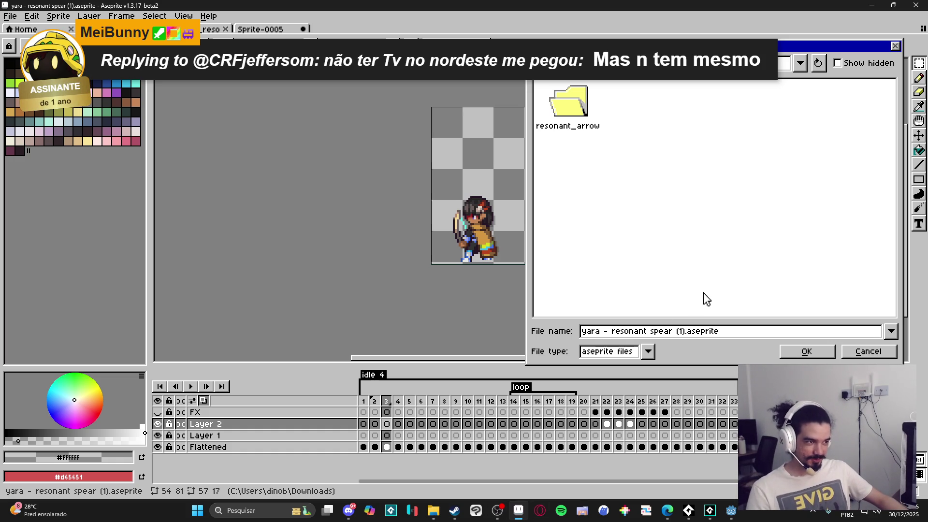
- In resonant_arrow, save as a GIF named 'yara - resonant spear_ref.gif'
double_click(569, 104)
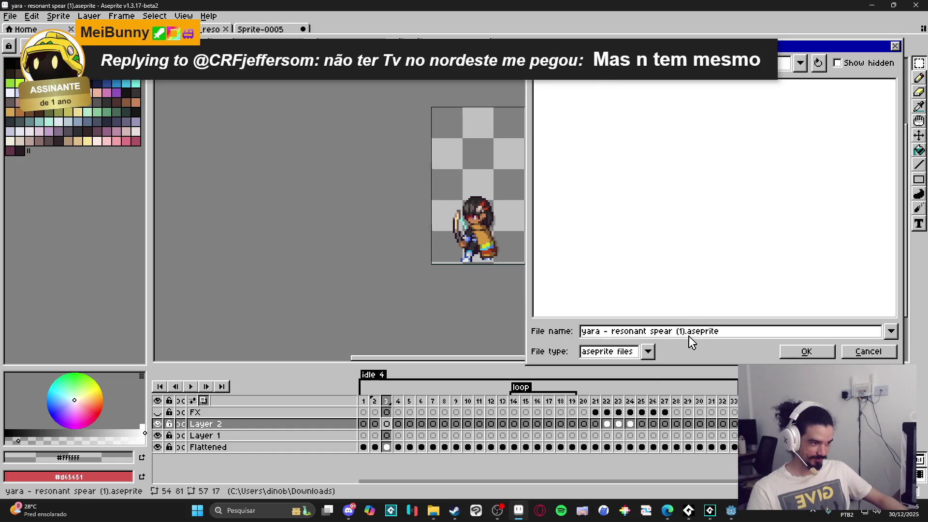
left_click_drag(686, 332, 649, 338)
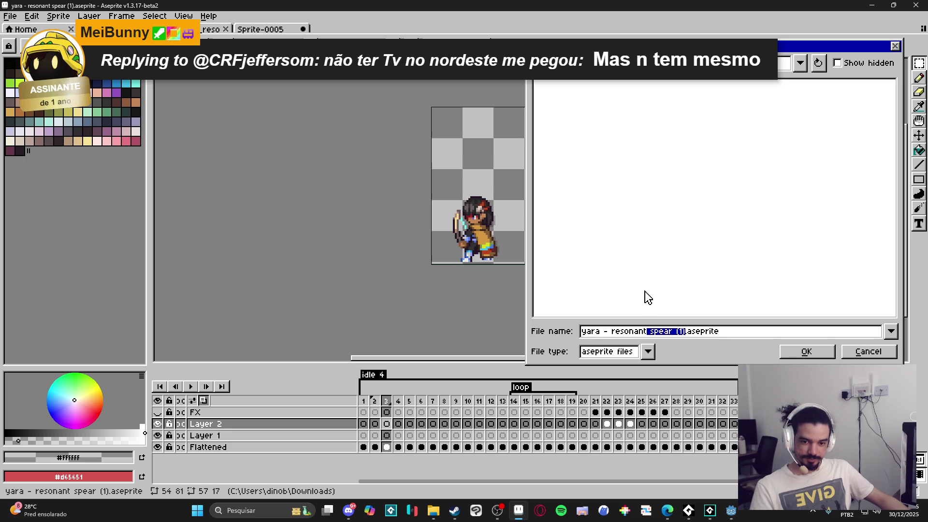
left_click(682, 333)
mouse_move(687, 332)
left_mouse_down()
mouse_move(585, 339)
mouse_move(598, 338)
left_mouse_up()
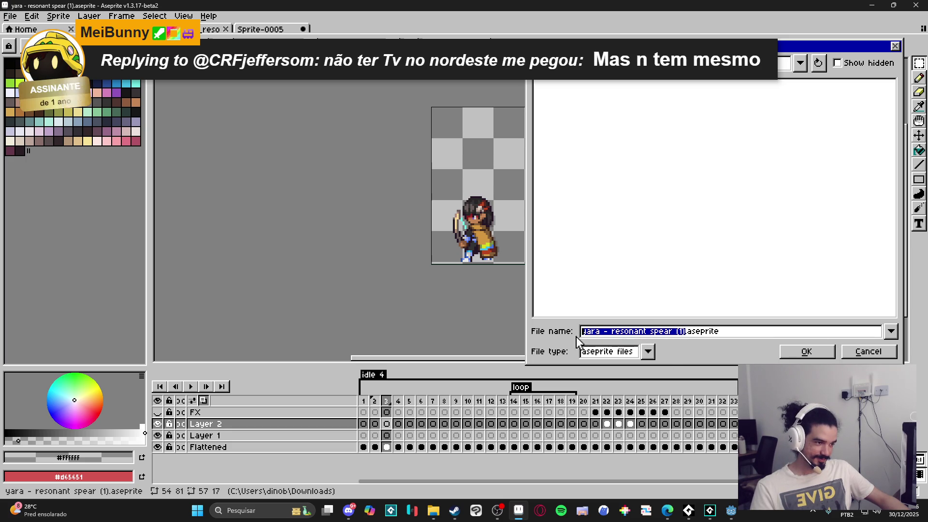
left_click(607, 353)
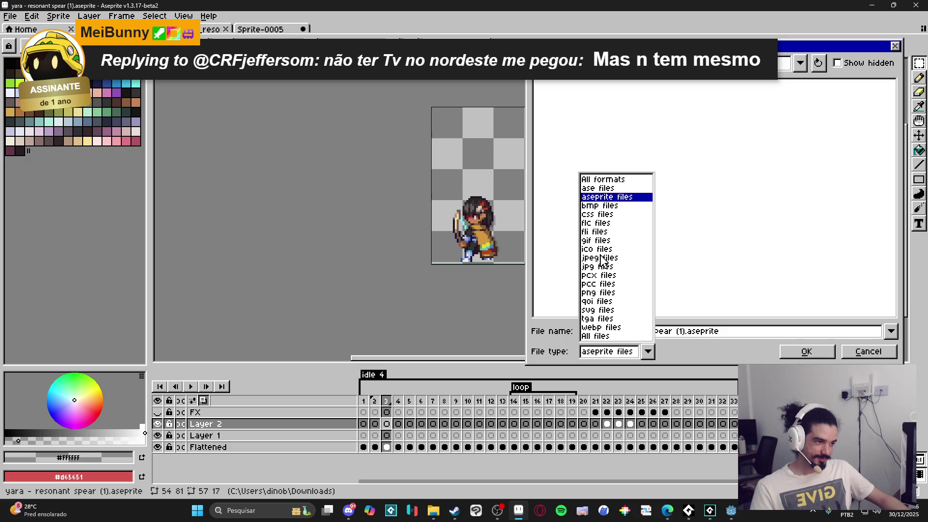
left_click(599, 240)
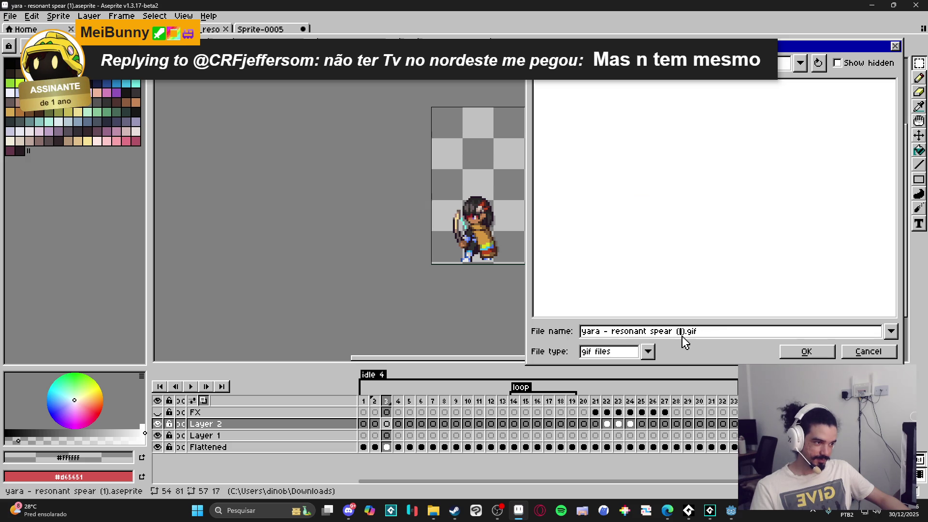
left_click_drag(686, 334, 677, 331)
key("BackSpace")
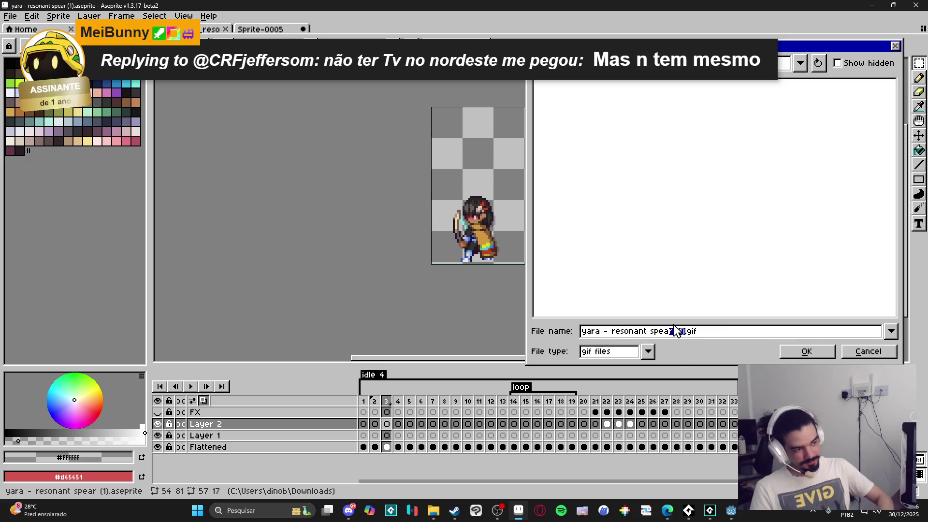
type("_ref")
key("Return")
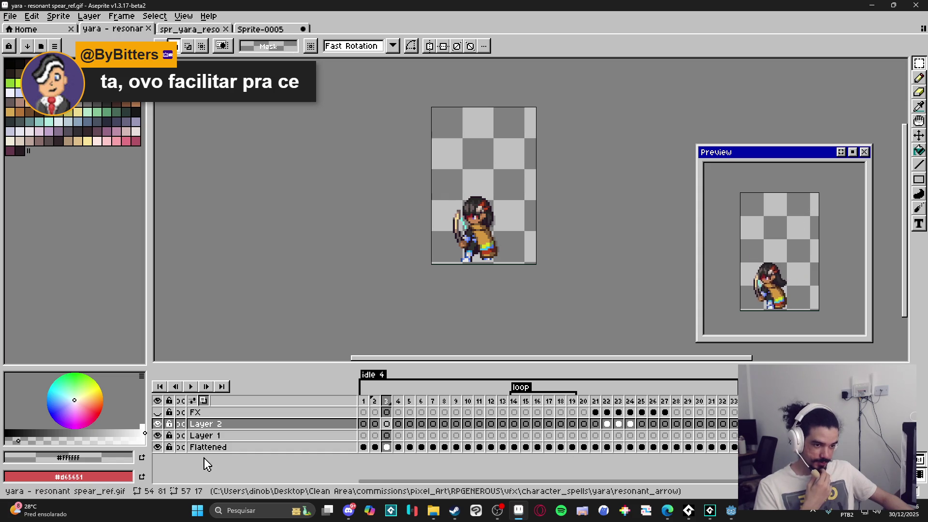
- Hide Layer 1 and the Flattened layer so only Layer 2 shows
left_click(157, 424)
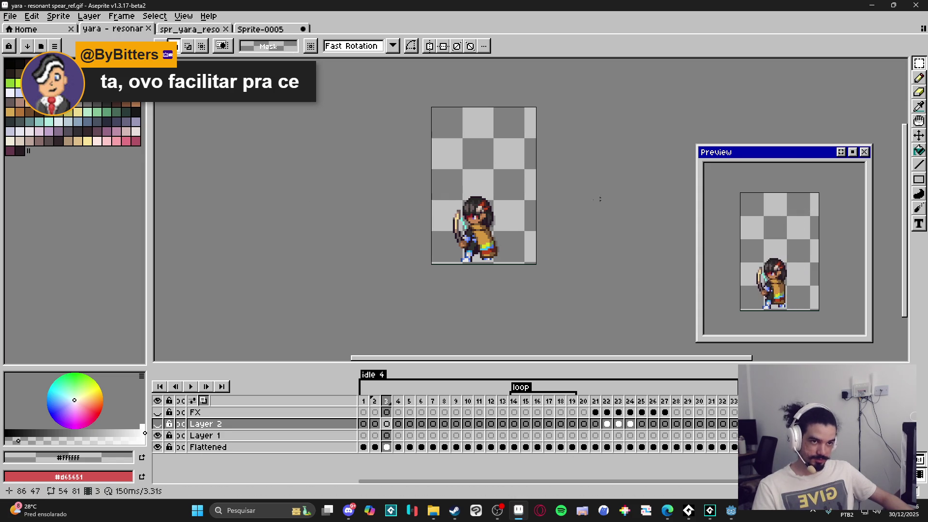
left_click(158, 424)
left_click(157, 435)
left_click(157, 447)
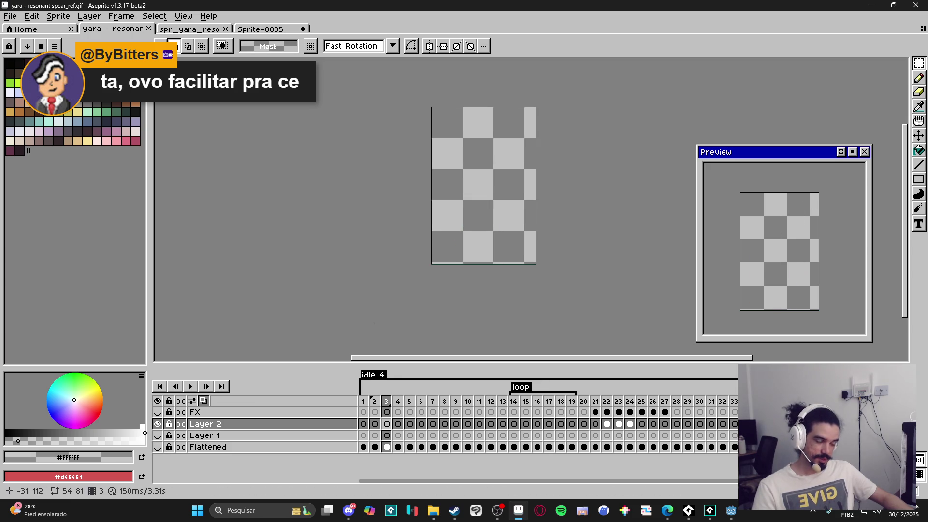
- Delete frames 1–21, leaving three frames, and play the trimmed animation
left_click_drag(630, 425, 629, 426)
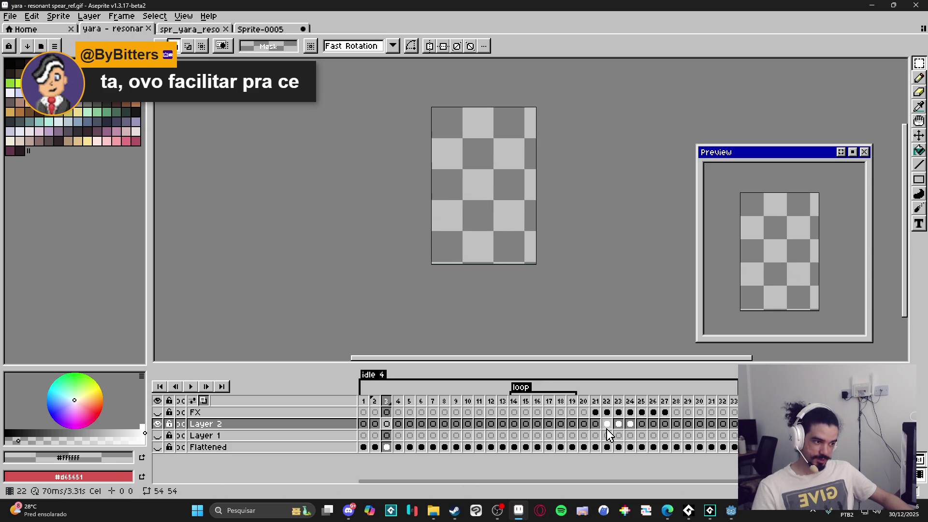
left_click_drag(609, 435, 631, 428)
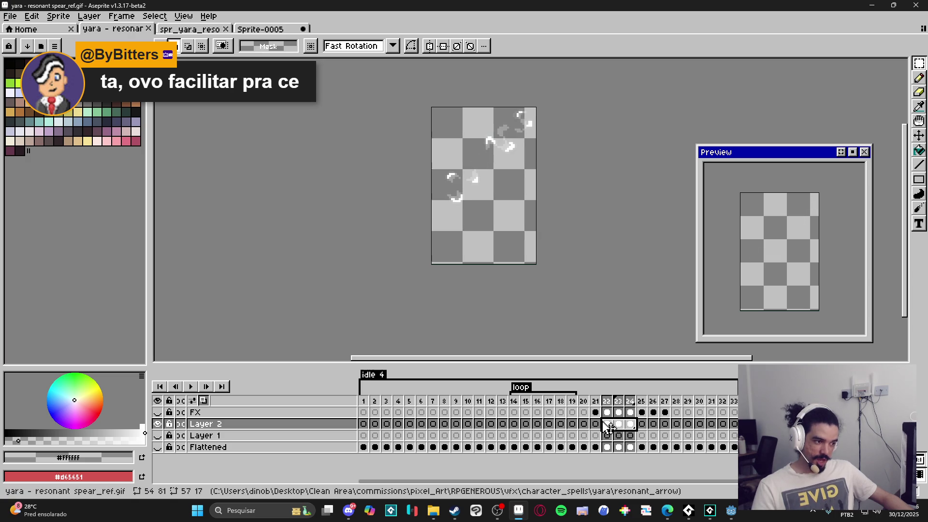
left_click_drag(596, 401, 349, 416)
key("Delete")
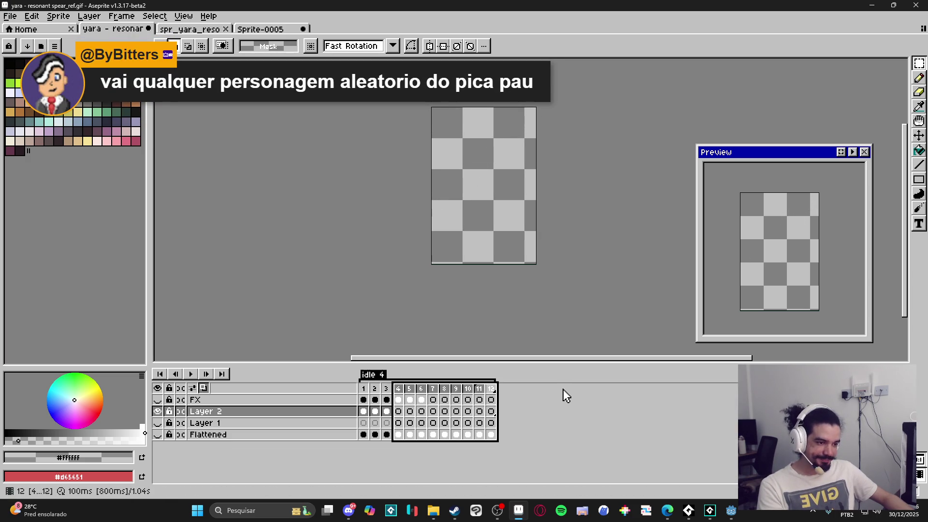
left_click(376, 418)
left_click(376, 388)
key("Return")
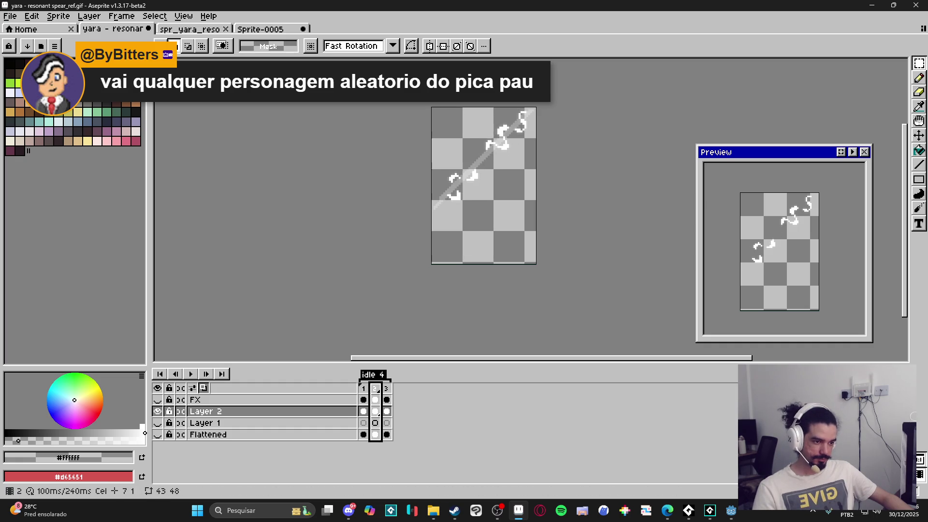
left_click(9, 16)
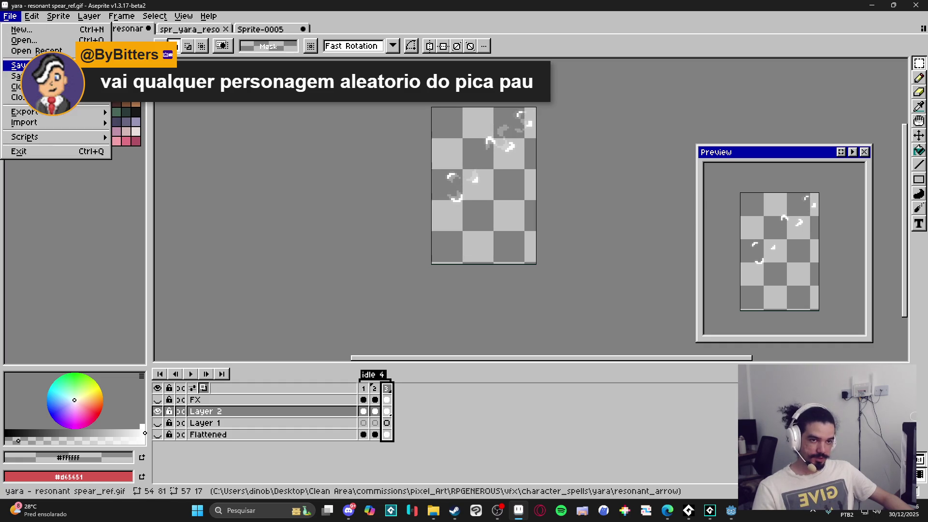
- Save the animation in Aseprite format as yara - resonant spear_spawn_fx.aseprite
left_click(20, 76)
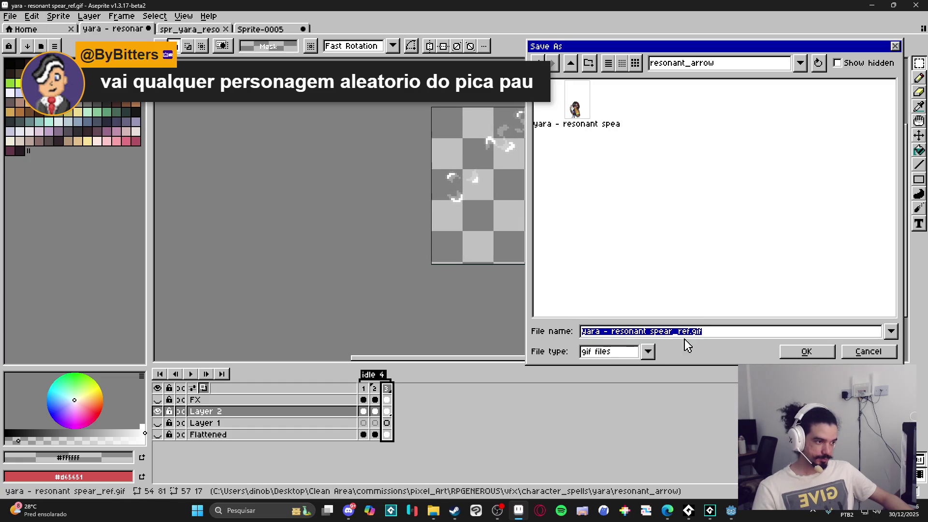
left_click(621, 351)
left_click(606, 197)
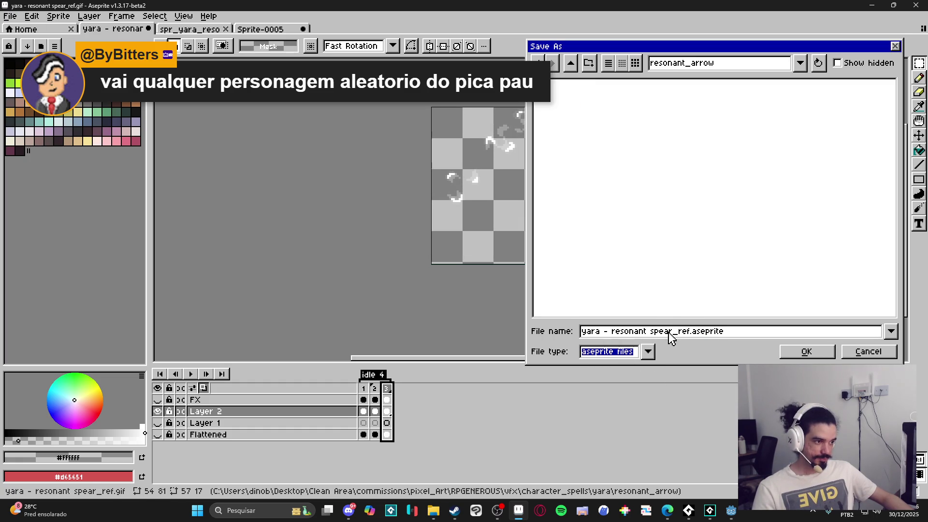
mouse_move(690, 335)
left_mouse_down()
mouse_move(669, 337)
mouse_move(681, 338)
left_mouse_up()
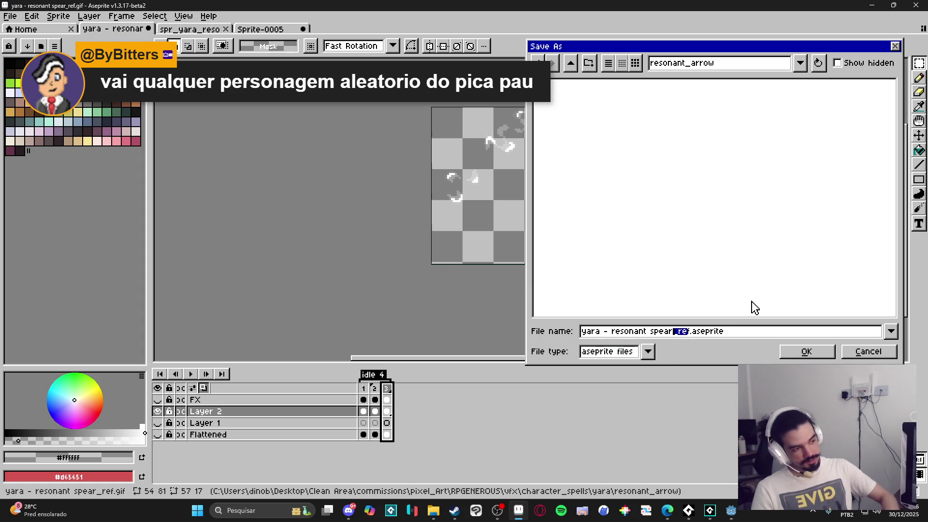
type("_s")
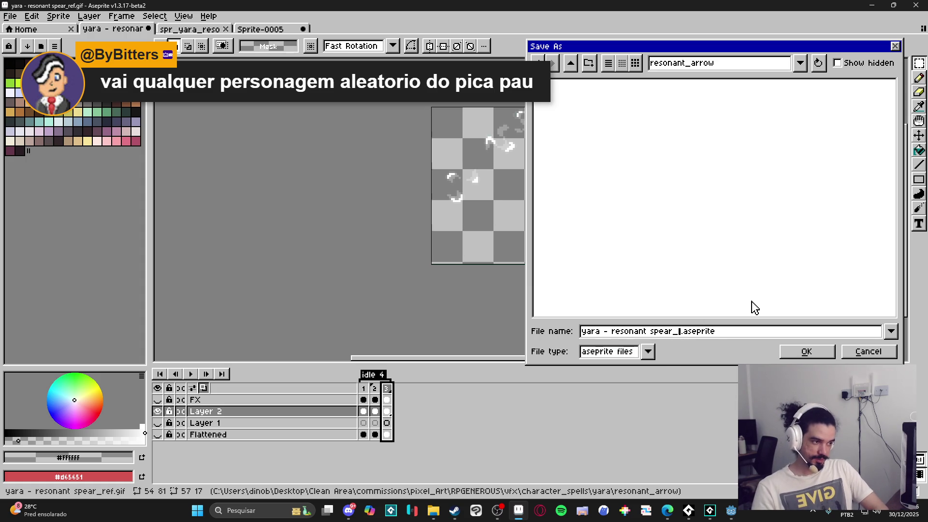
type("pawn_fx")
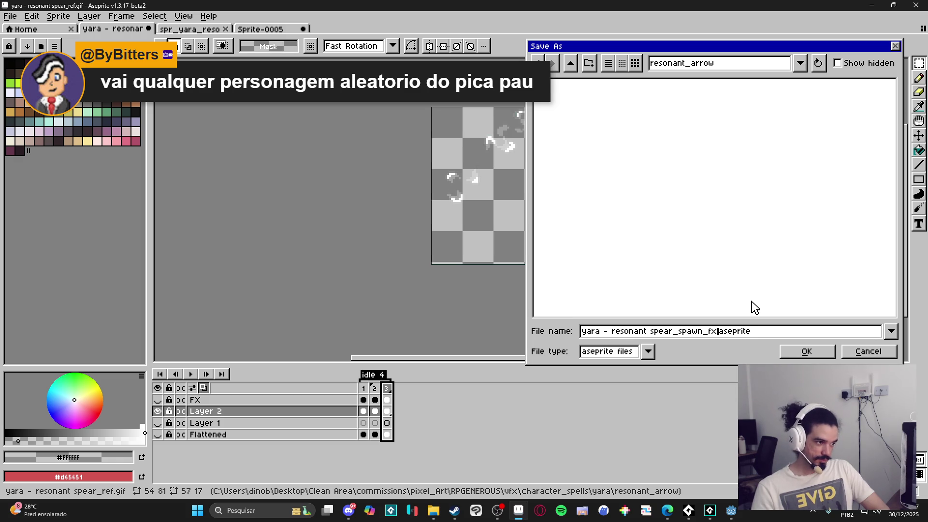
key("Return")
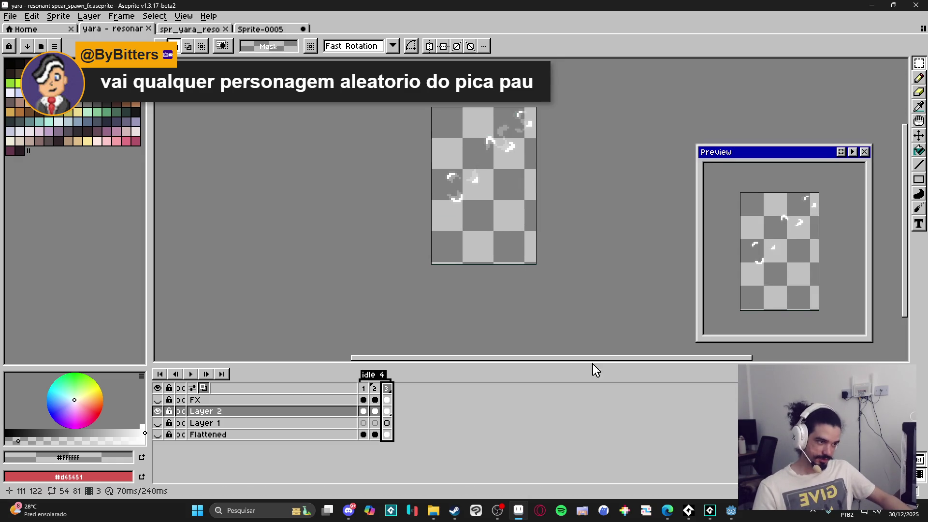
- Step through frames 1 to 3 to check the saved swirl effect
left_click(366, 388)
left_click(375, 388)
left_click(387, 389)
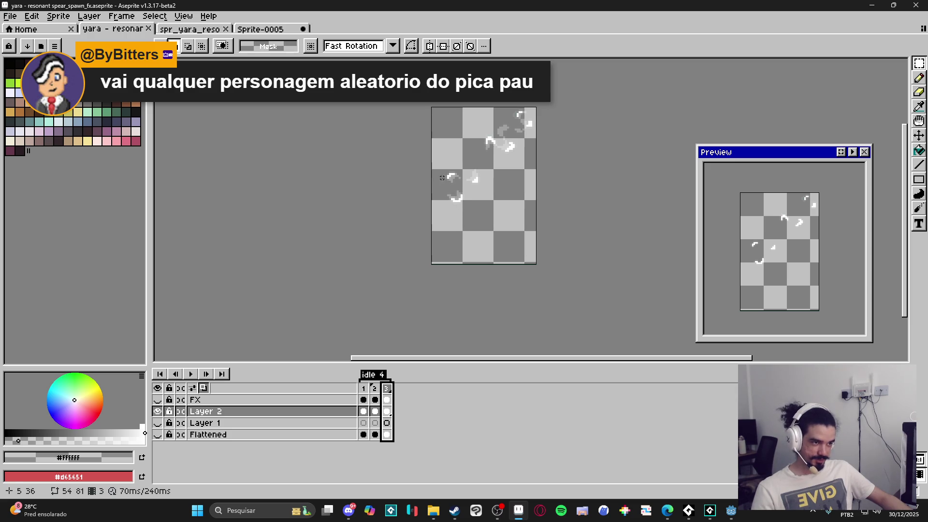
left_click(666, 510)
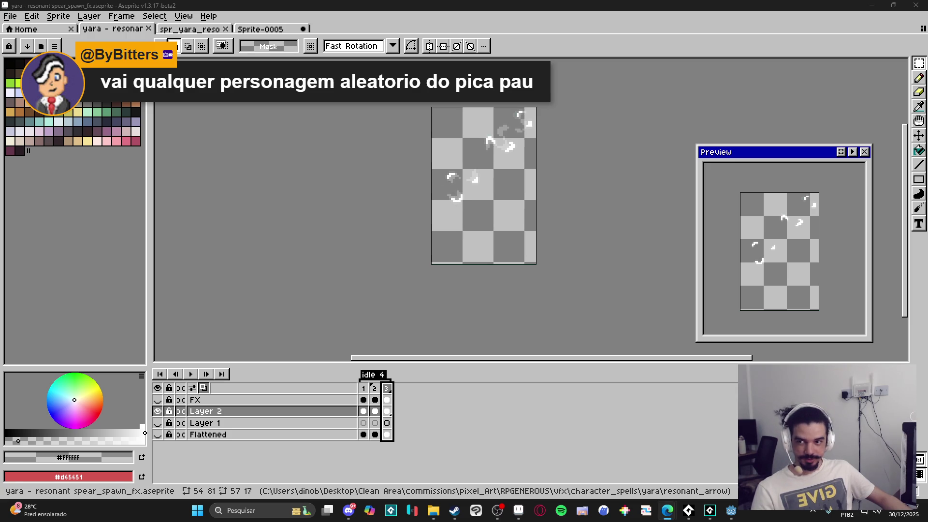
- Search Bluesky for 'pixel dail' and open the Pixel Dailies profile
type("pixel dail")
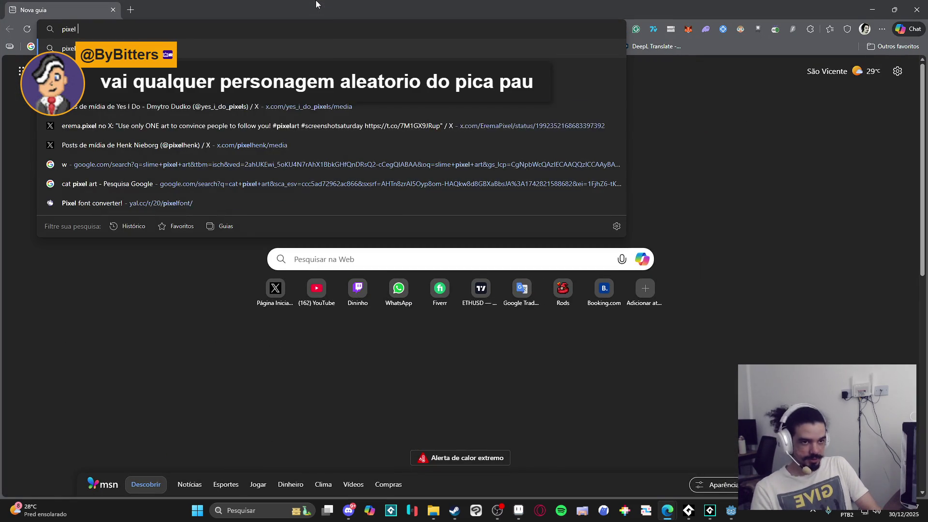
key("Return")
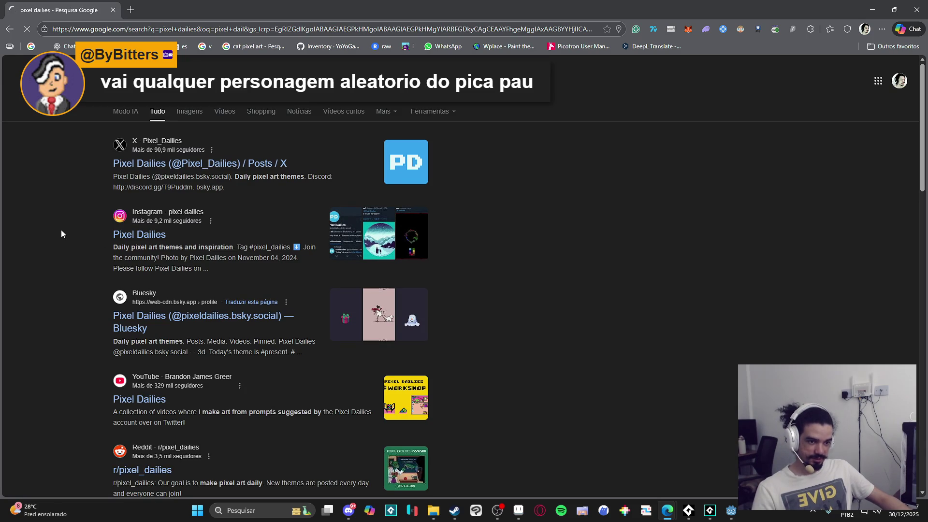
left_click(145, 326)
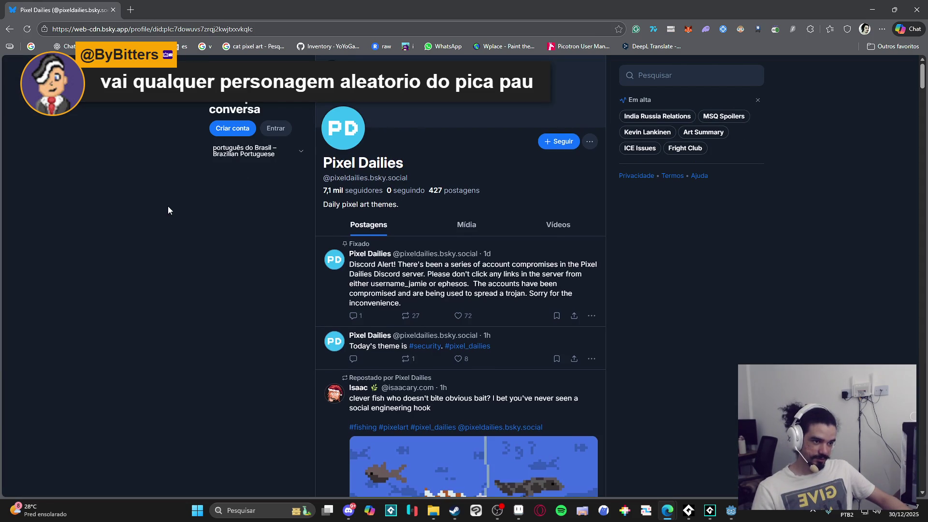
- Scroll up and down through the Pixel Dailies profile posts
scroll(167, 206, "down", 2)
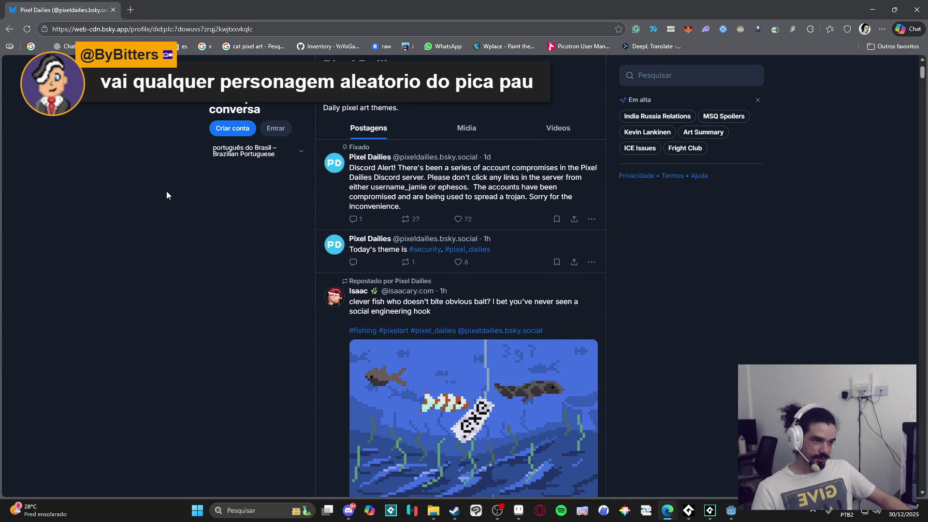
scroll(166, 195, "up", 2)
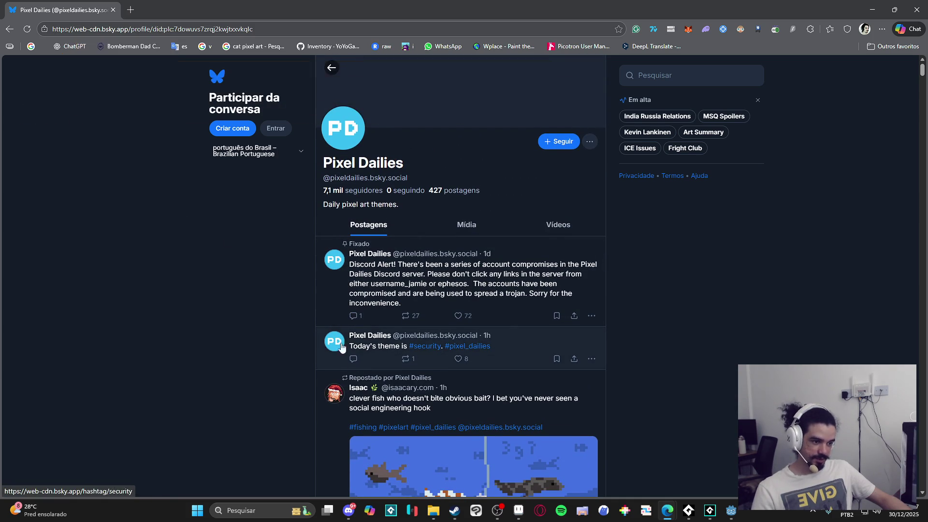
scroll(230, 291, "down", 2)
scroll(285, 269, "up", 2)
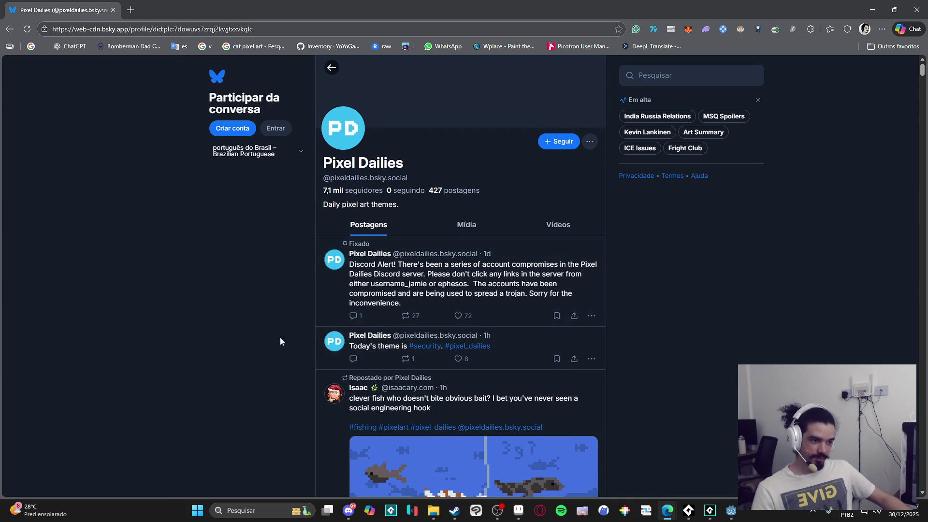
scroll(152, 352, "down", 6)
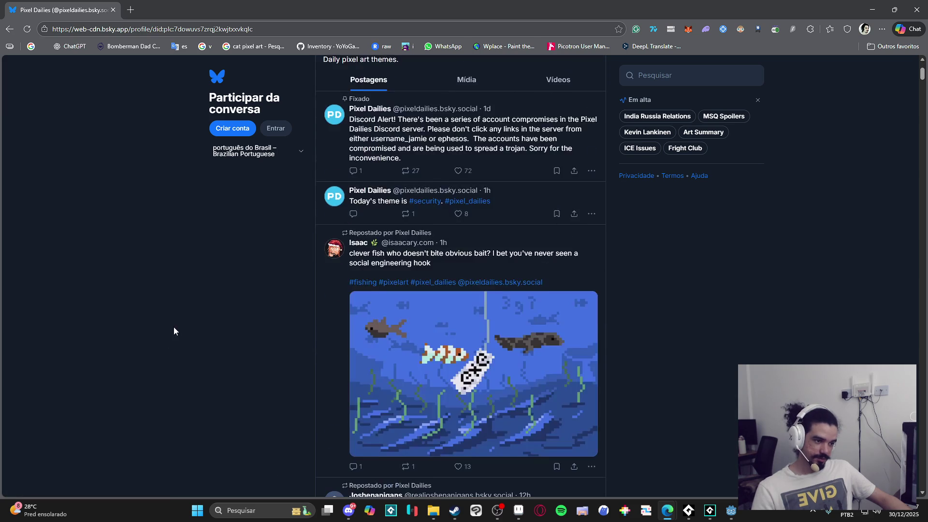
scroll(173, 320, "up", 4)
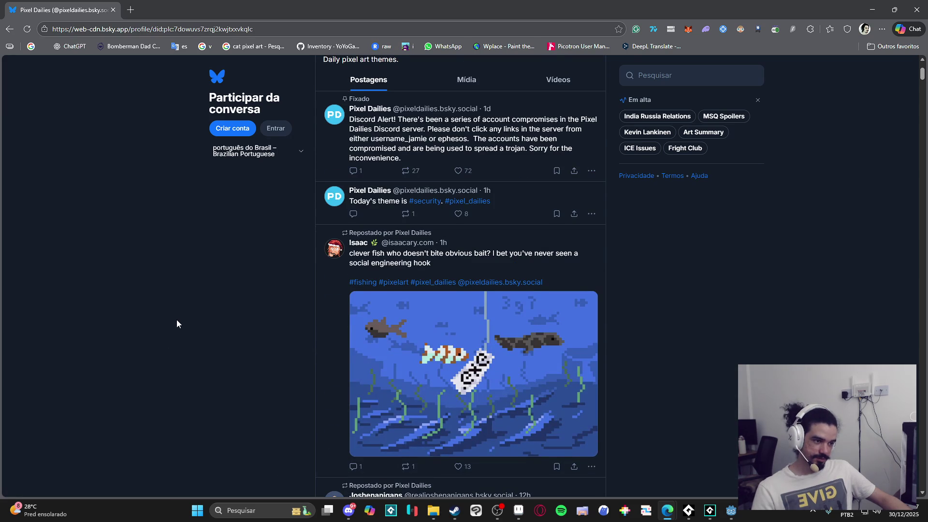
scroll(177, 321, "up", 1)
scroll(177, 314, "down", 5)
scroll(177, 308, "down", 4)
scroll(177, 309, "up", 3)
scroll(177, 309, "up", 5)
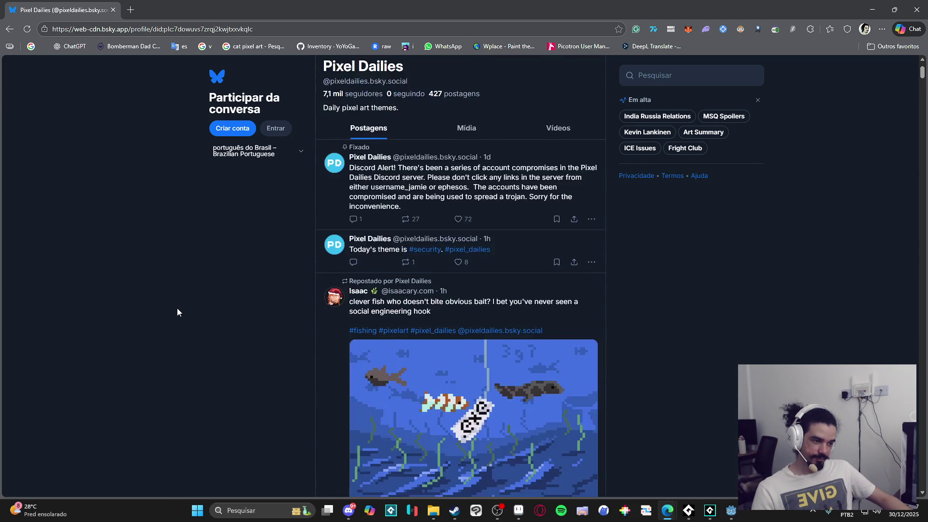
scroll(177, 309, "up", 2)
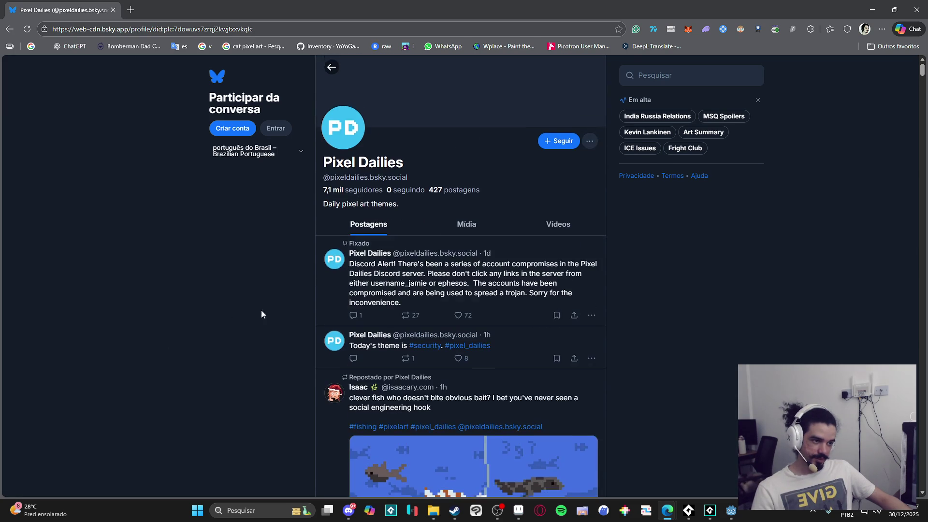
- View all posts tagged #pixel_dailies from the hashtag options
left_click(485, 348)
left_click(477, 344)
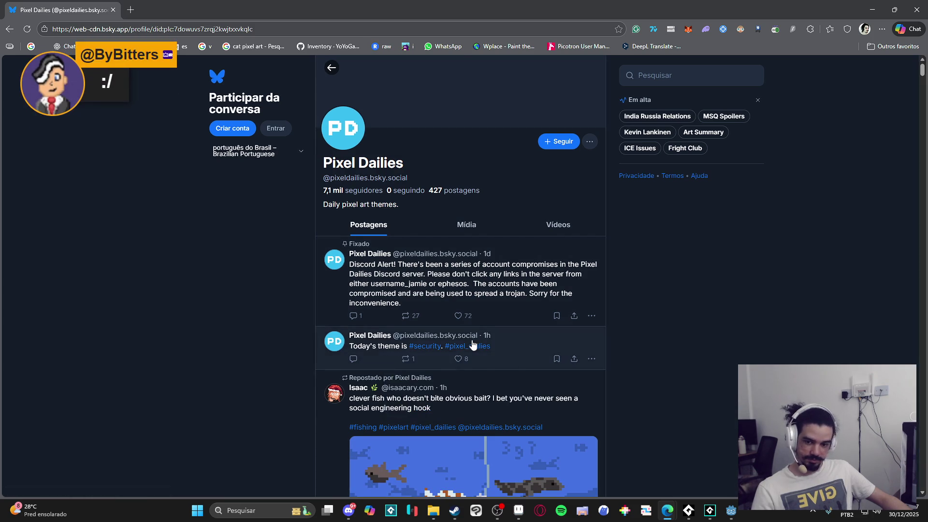
left_click(469, 349)
left_click(471, 350)
left_click(471, 350)
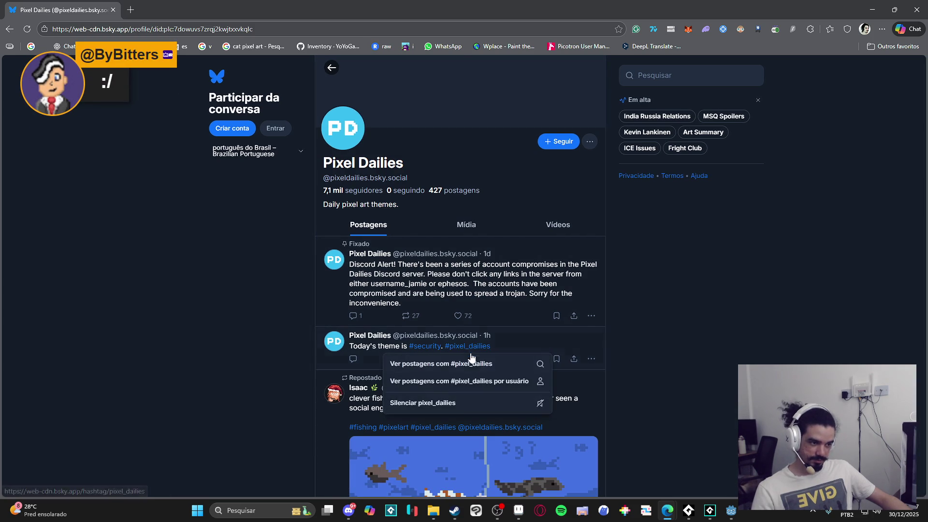
left_click(473, 367)
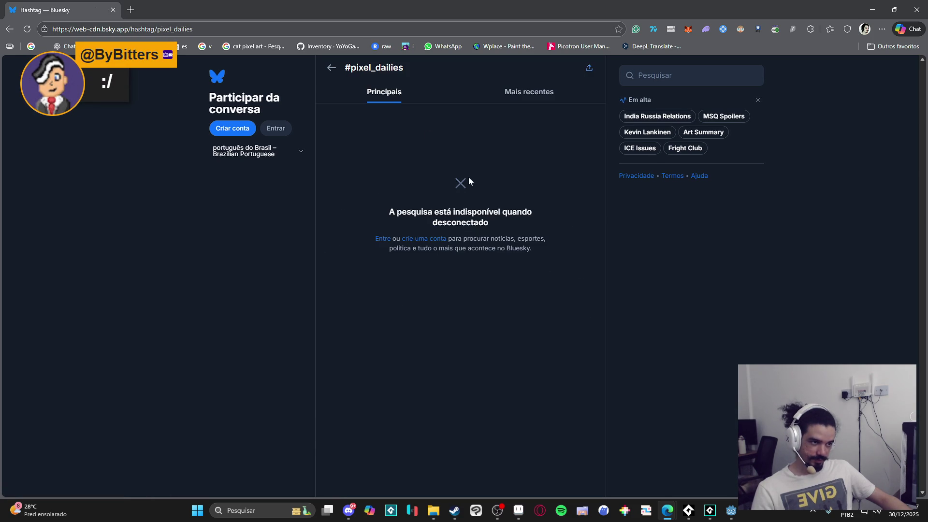
- Sign in to Bluesky with the filled-in account details
left_click(275, 128)
key("alt+Tab")
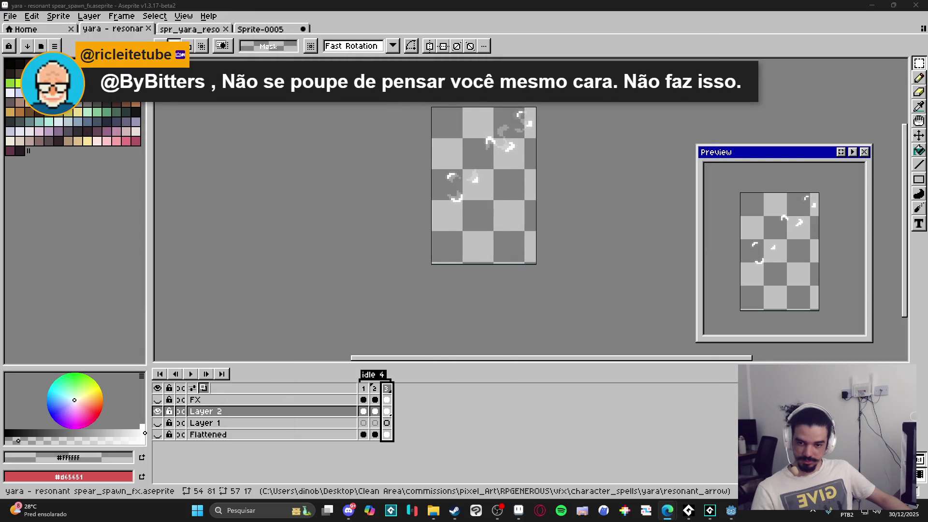
key("alt+Tab")
key("Return")
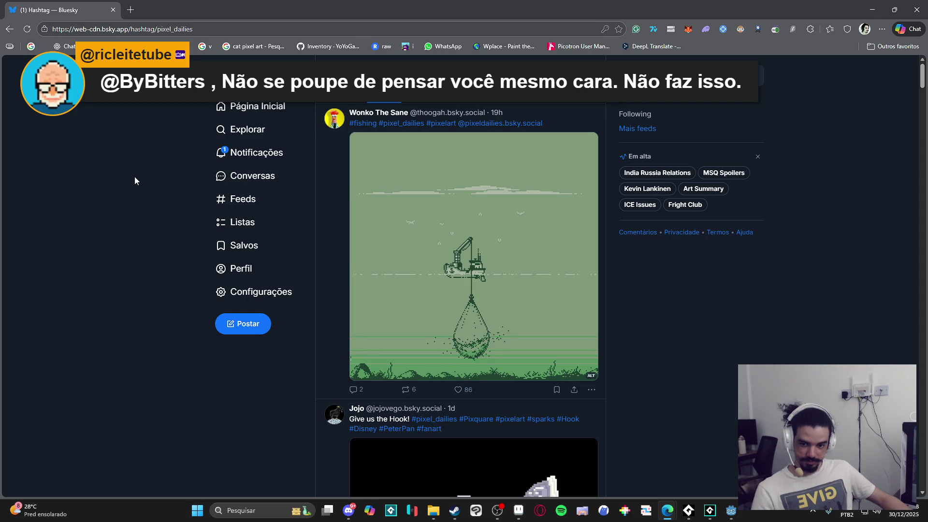
- Scroll the #pixel_dailies feed down to PixelDuck's 'Dino Dude has gone fishing' post
scroll(141, 174, "down", 4)
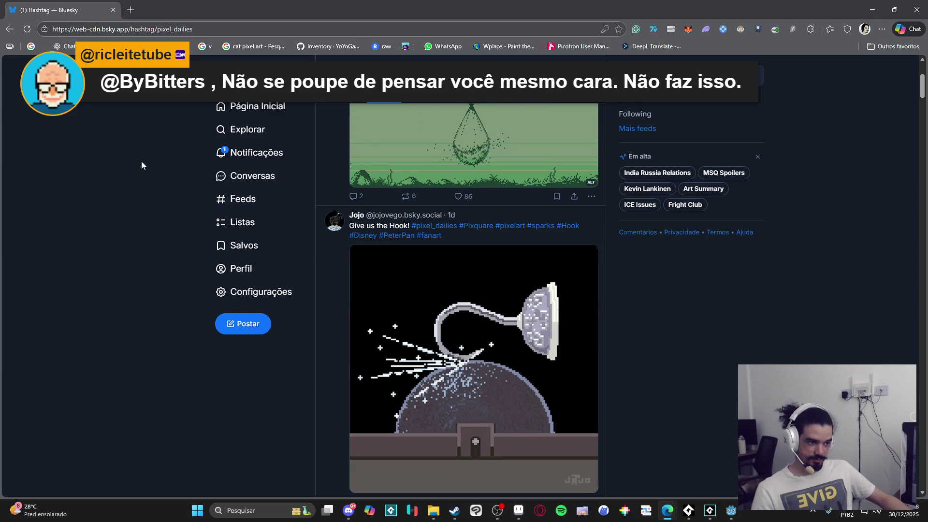
scroll(141, 164, "down", 9)
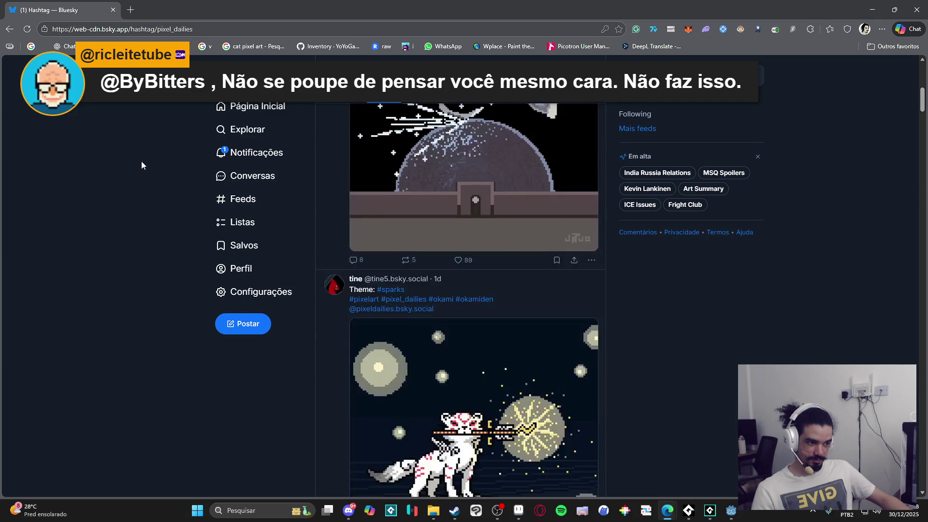
scroll(141, 162, "up", 13)
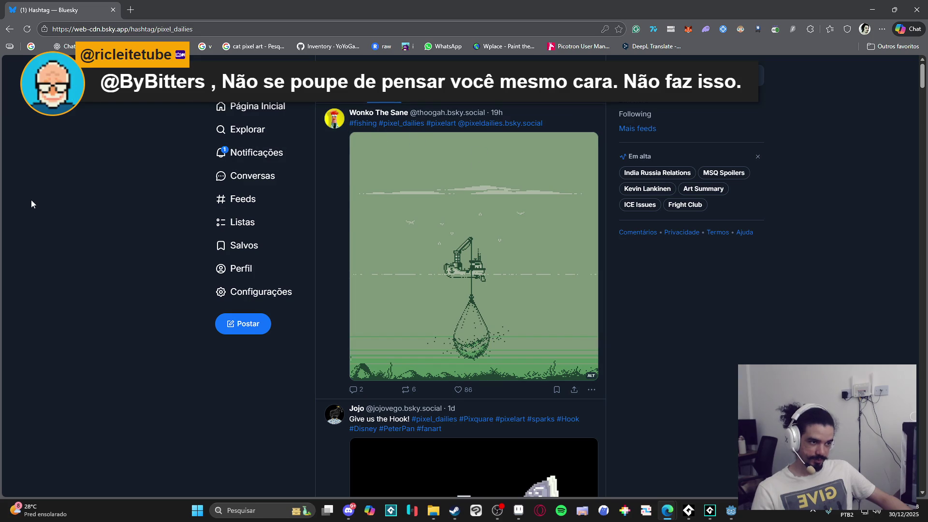
scroll(31, 200, "down", 5)
scroll(24, 175, "down", 6)
scroll(140, 187, "up", 6)
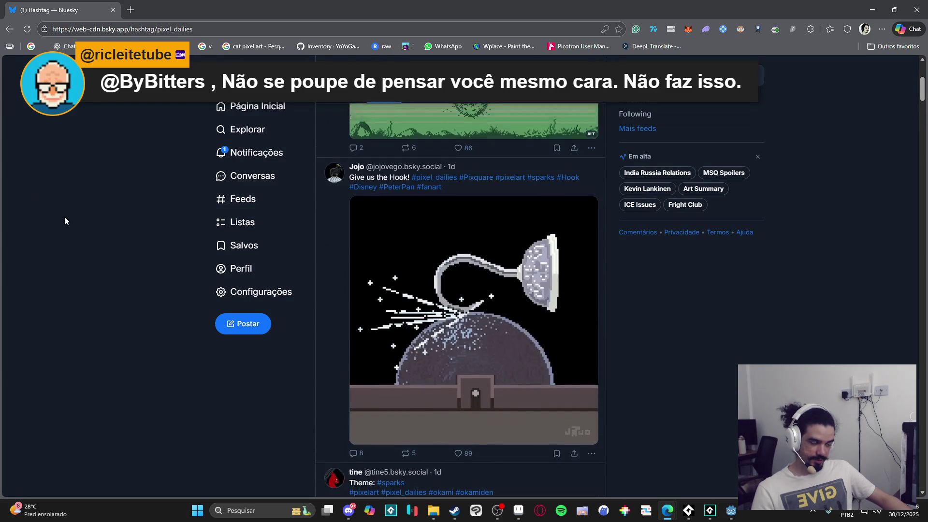
scroll(52, 218, "down", 20)
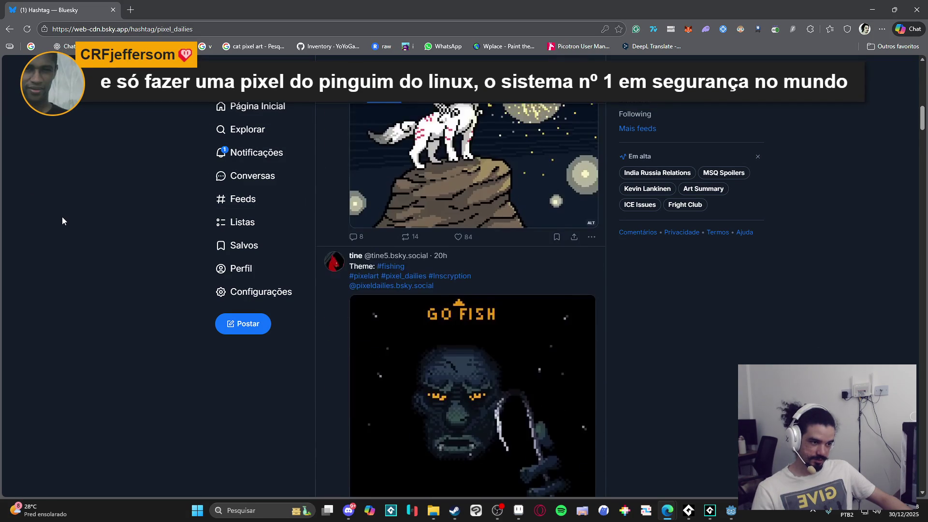
scroll(64, 209, "down", 14)
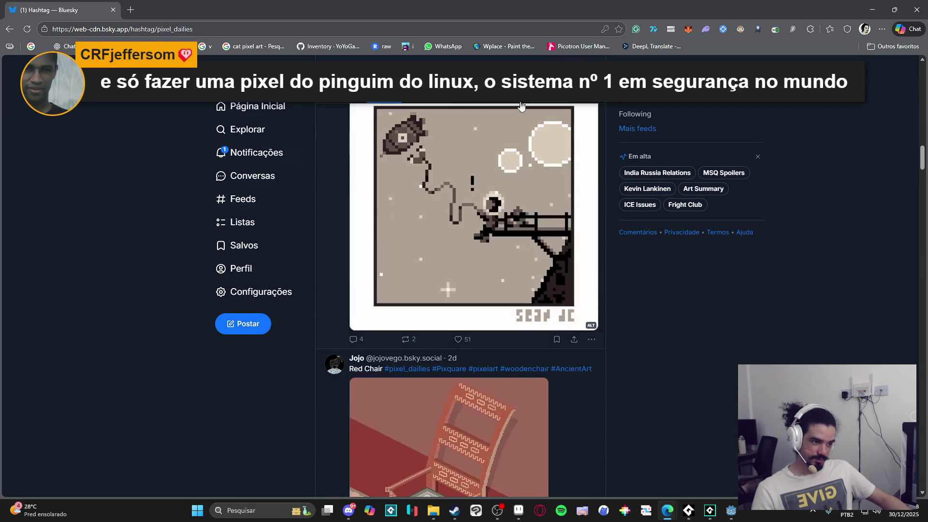
scroll(261, 150, "down", 8)
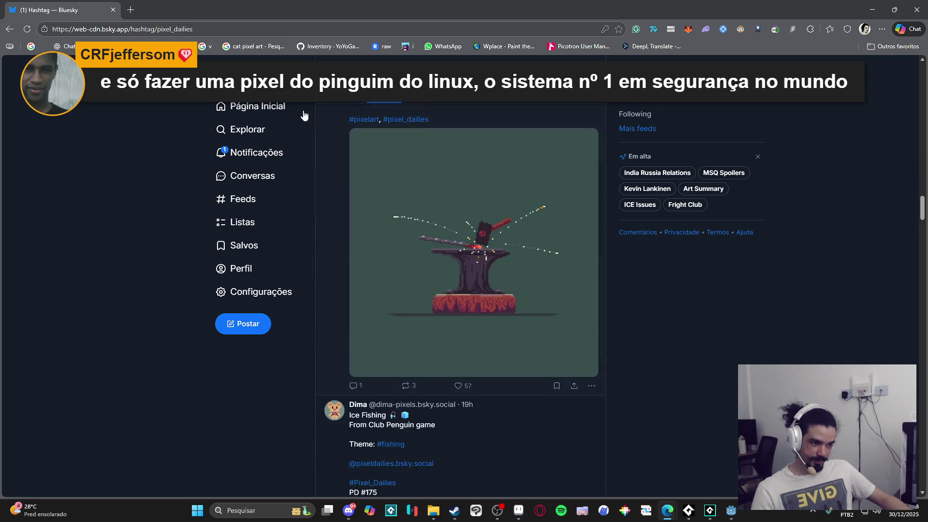
scroll(16, 147, "down", 5)
scroll(12, 148, "down", 15)
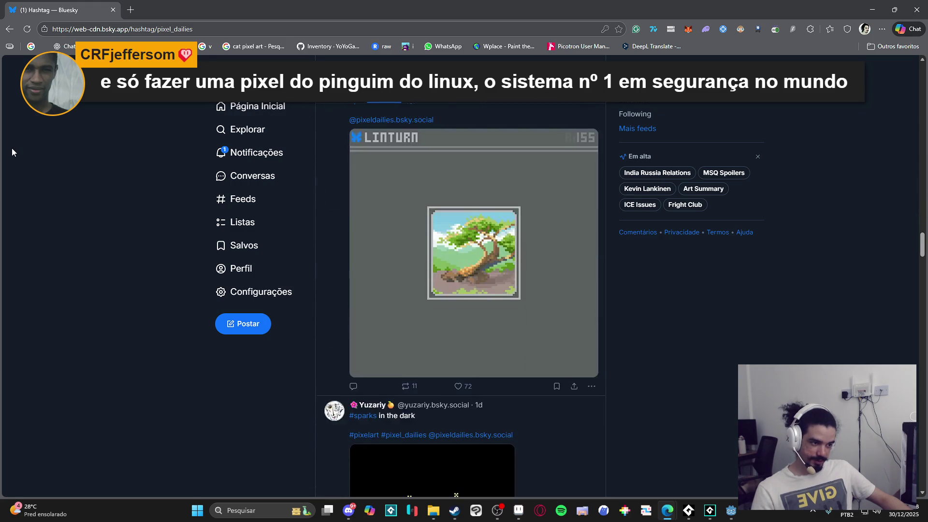
scroll(12, 148, "down", 15)
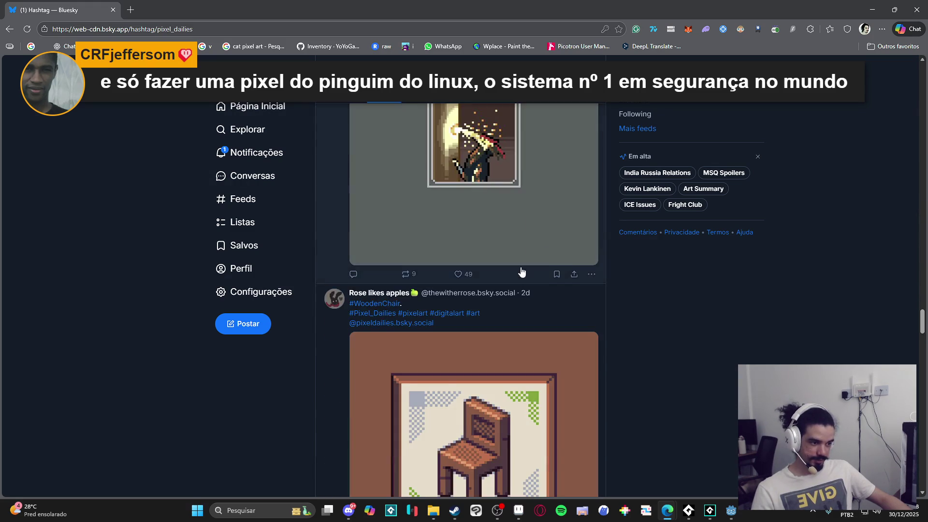
scroll(92, 217, "down", 9)
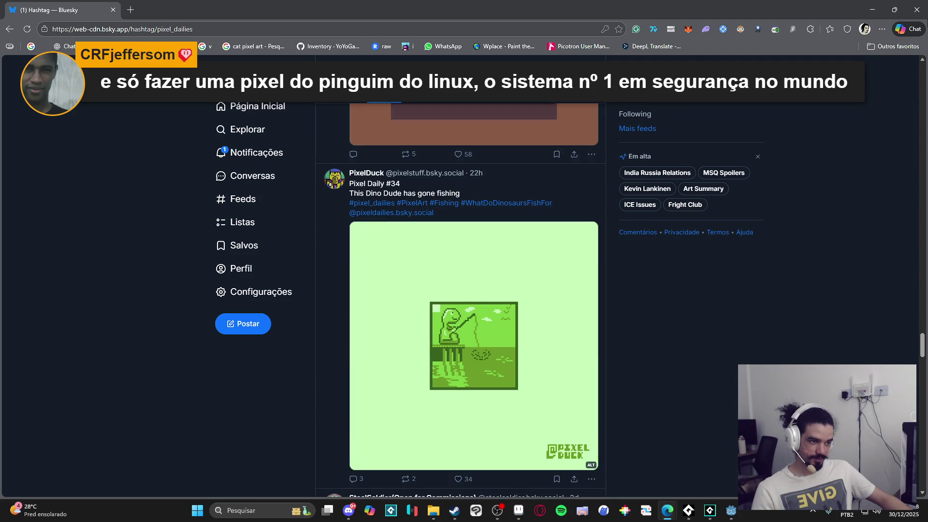
left_click(872, 10)
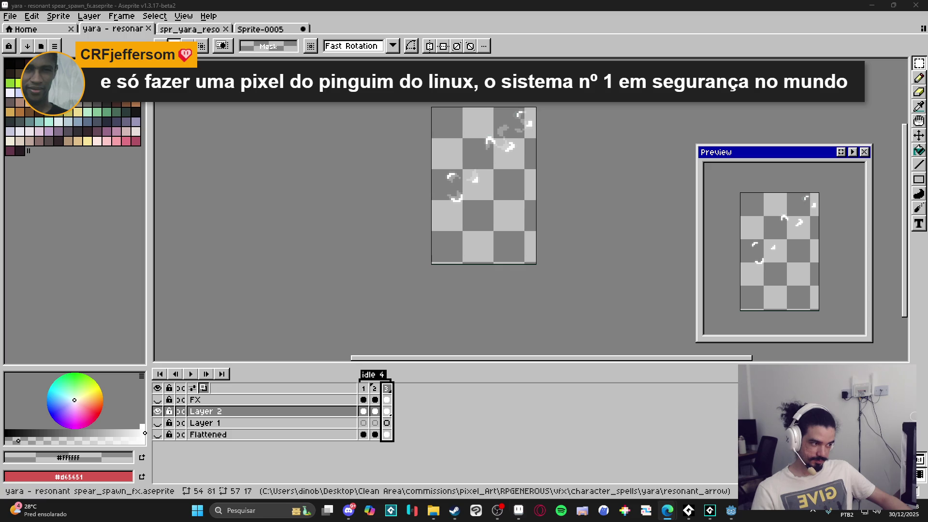
- Add a fourth frame with Alt+N and try pencil and eraser edits on it
key("alt+n")
scroll(430, 197, "up", 3)
scroll(348, 285, "up", 1)
key("v")
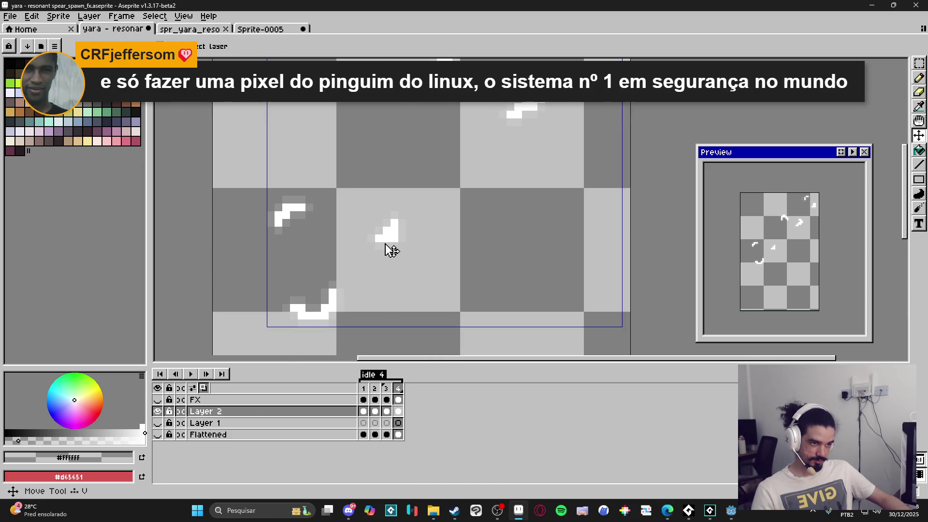
key("b")
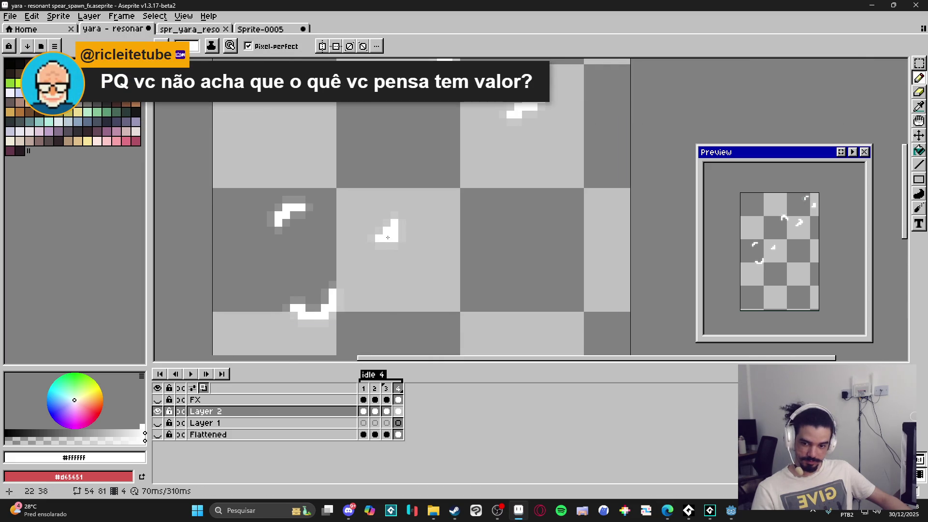
left_click(403, 237)
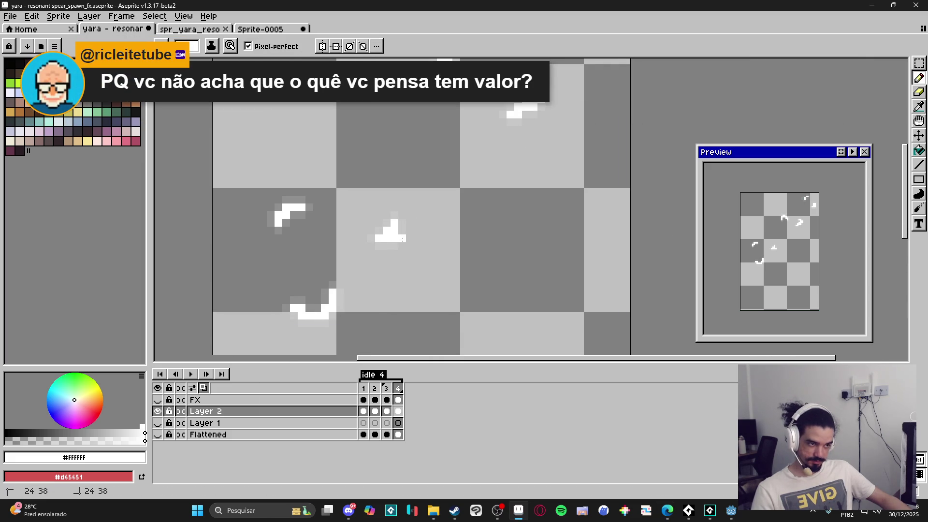
key("e")
left_click(390, 226)
left_click_drag(391, 227, 375, 234)
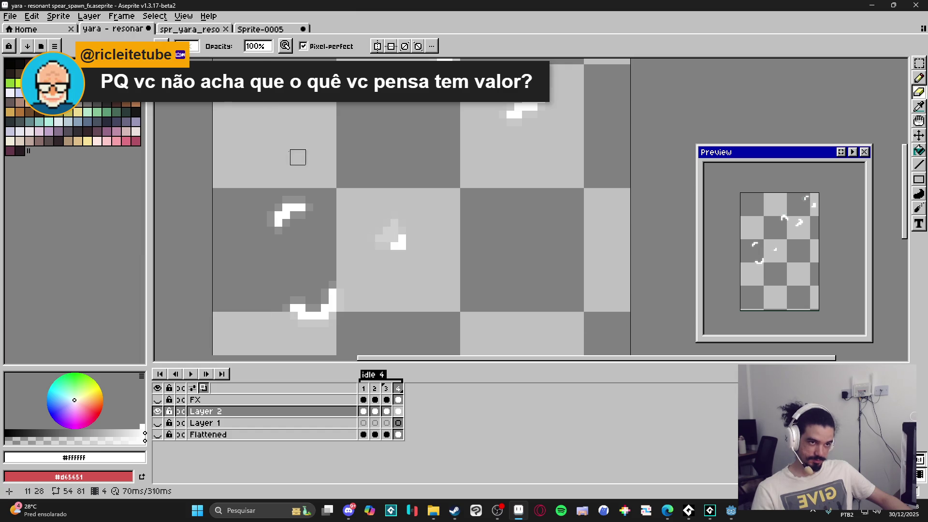
- Clear Layer 2's cel in frame 4 so the frame is blank
left_click(203, 387)
key("b")
scroll(335, 320, "up", 2)
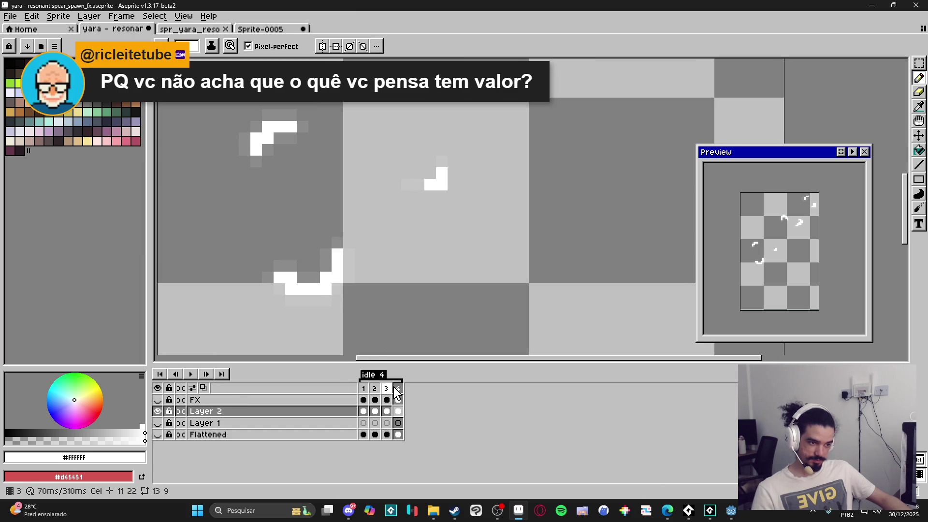
scroll(408, 304, "down", 3)
key("Delete")
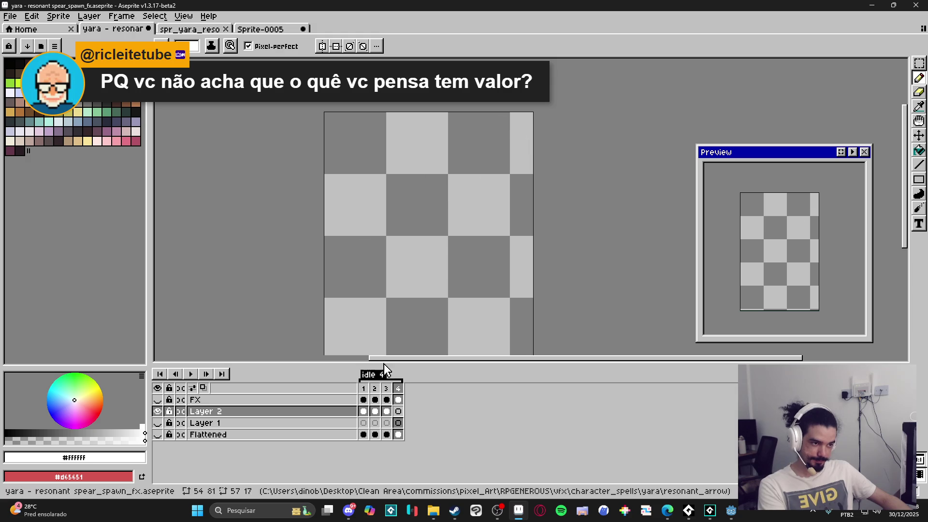
- Turn on onion skin, select Layer 2's frame 4 cel, and paint first white pixels
left_click(202, 388)
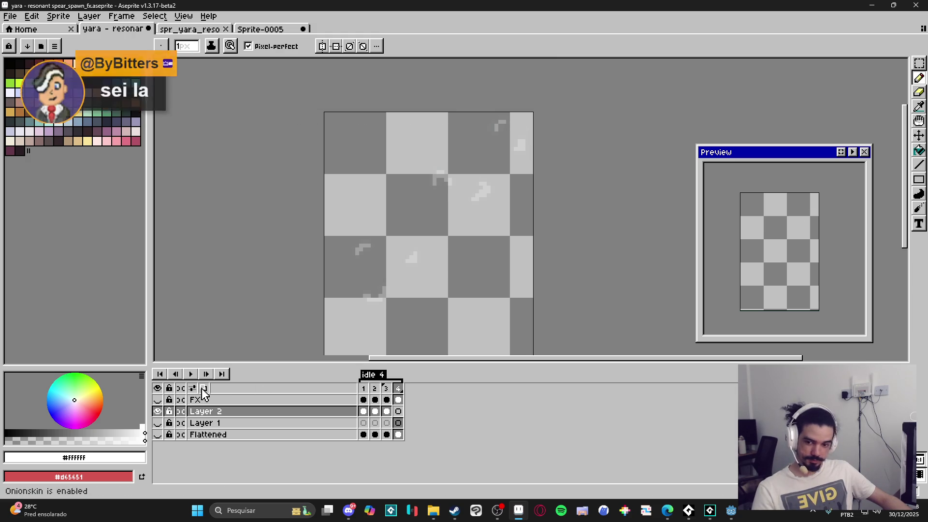
left_click(398, 411)
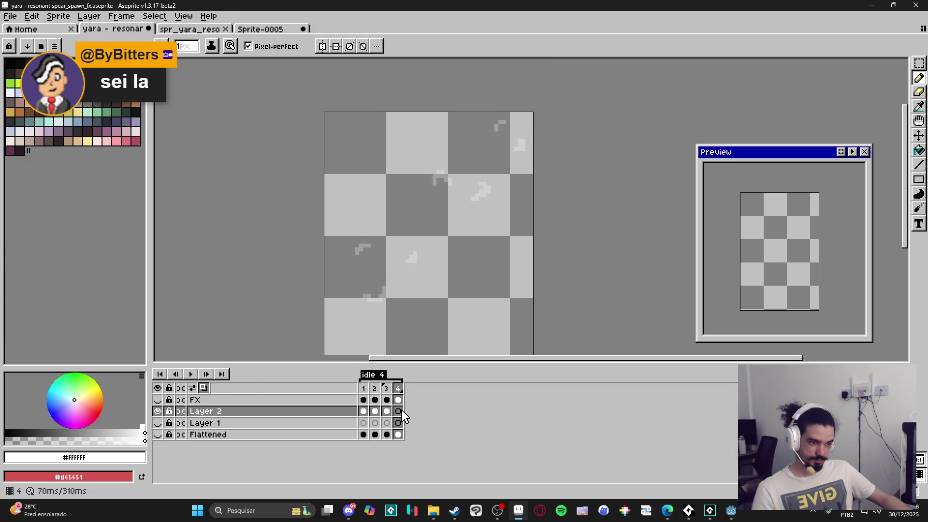
scroll(420, 257, "up", 2)
left_click(421, 265)
left_click_drag(412, 266, 405, 266)
mouse_move(364, 302)
left_mouse_down()
mouse_move(372, 249)
mouse_move(390, 224)
left_mouse_up()
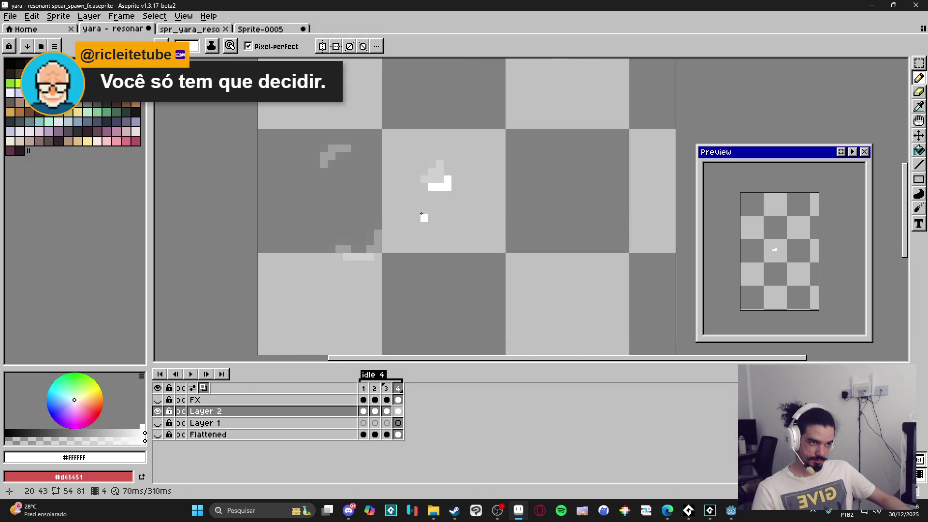
- Add white pixels around the lower pair and beside the left mark
left_click(364, 264)
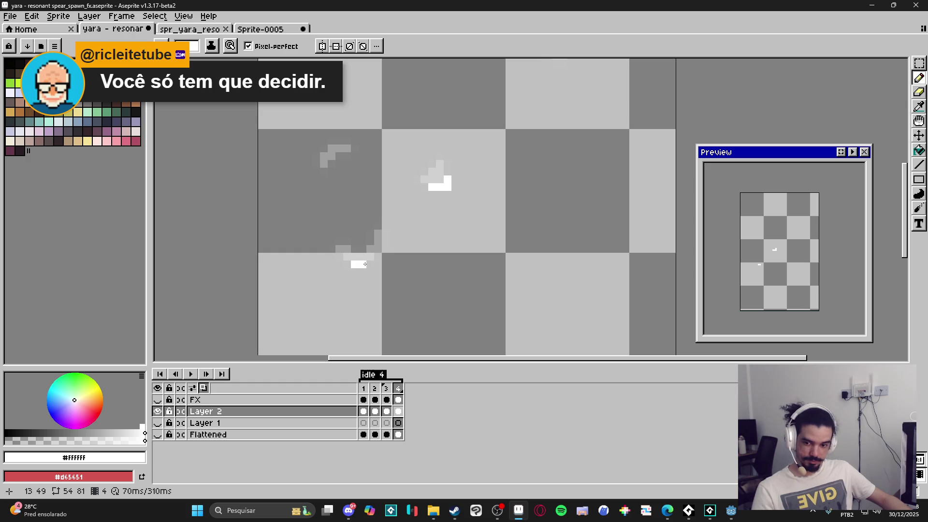
left_click(370, 257)
left_click(370, 250)
left_click(347, 257)
scroll(348, 253, "up", 2)
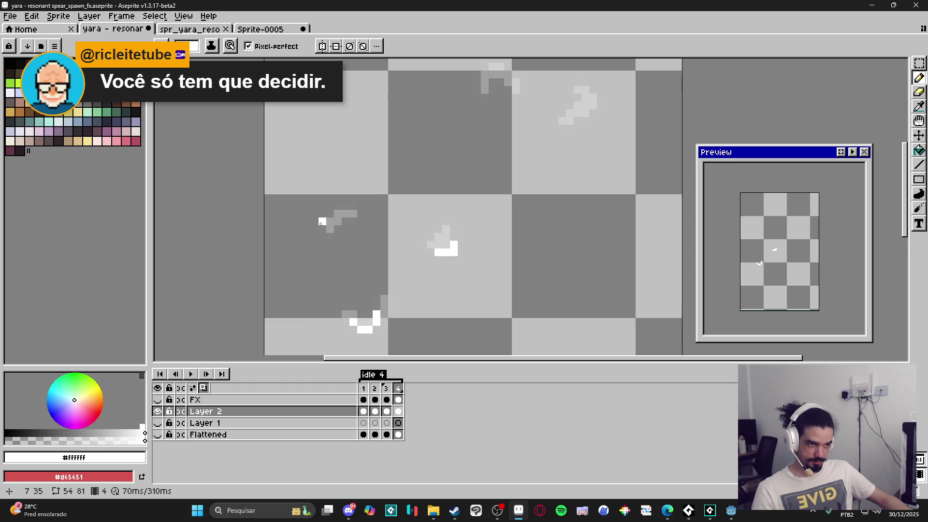
left_click(323, 222)
left_click(330, 206)
left_click(338, 207)
- Build the central white mark with a short vertical column, erasing one stray pixel
left_click_drag(457, 137, 437, 286)
left_click(465, 222)
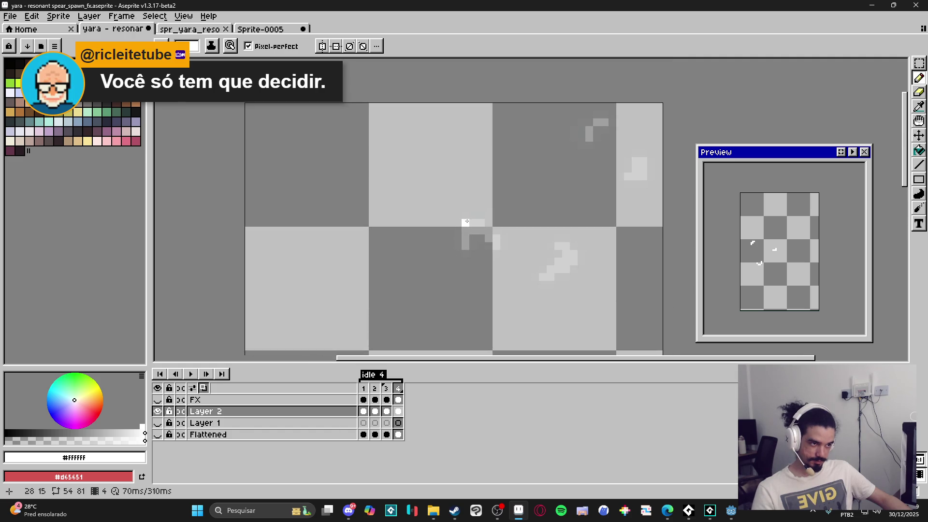
left_click(386, 388)
left_click(397, 388)
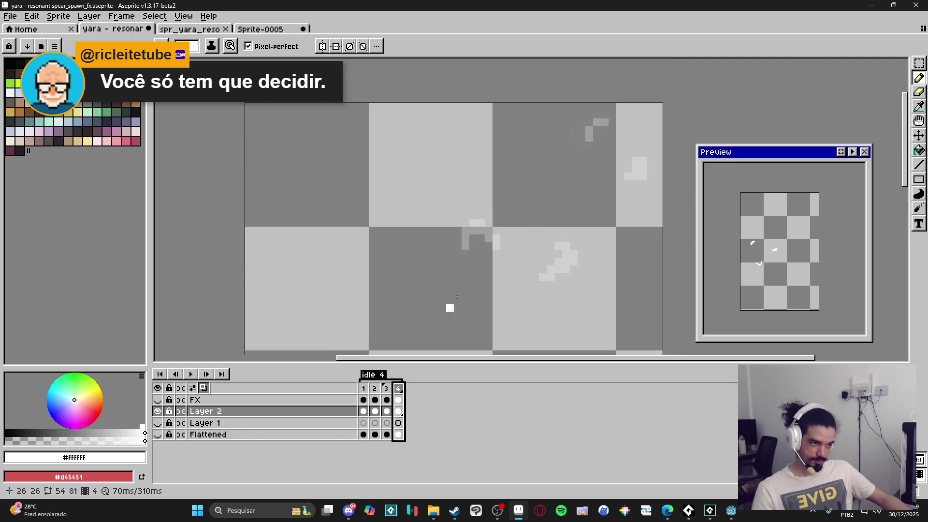
left_click(473, 215)
left_click_drag(489, 222, 482, 205)
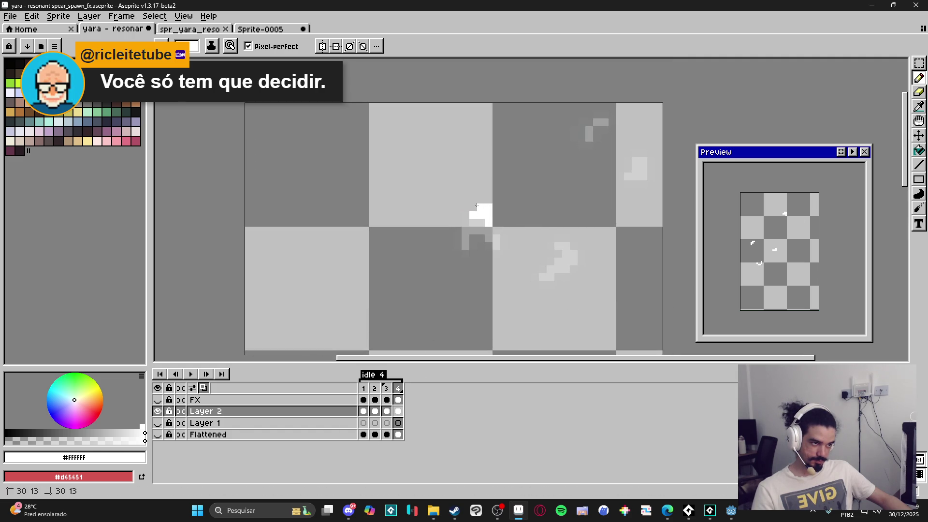
key("e")
left_click(488, 207)
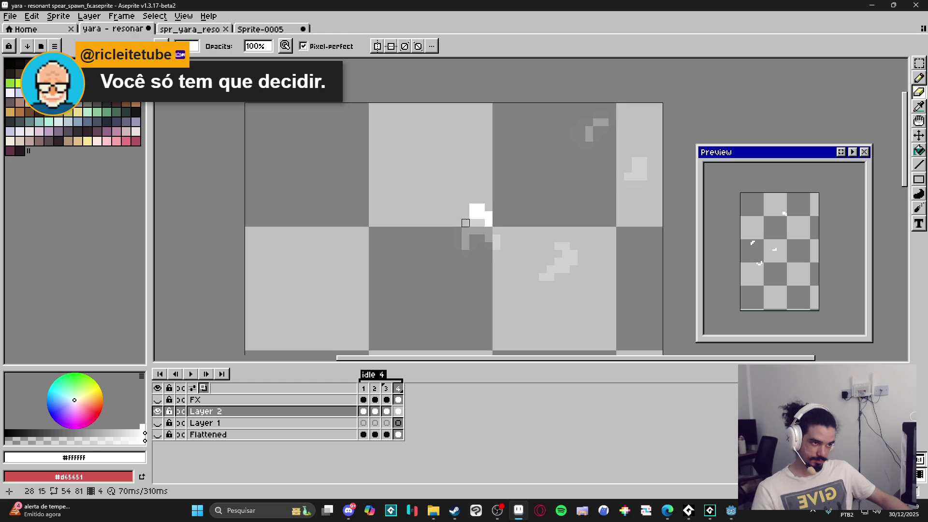
key("b")
left_click(465, 215)
- Paint white pixels on the right-hand smear and the top mark
left_click(575, 269)
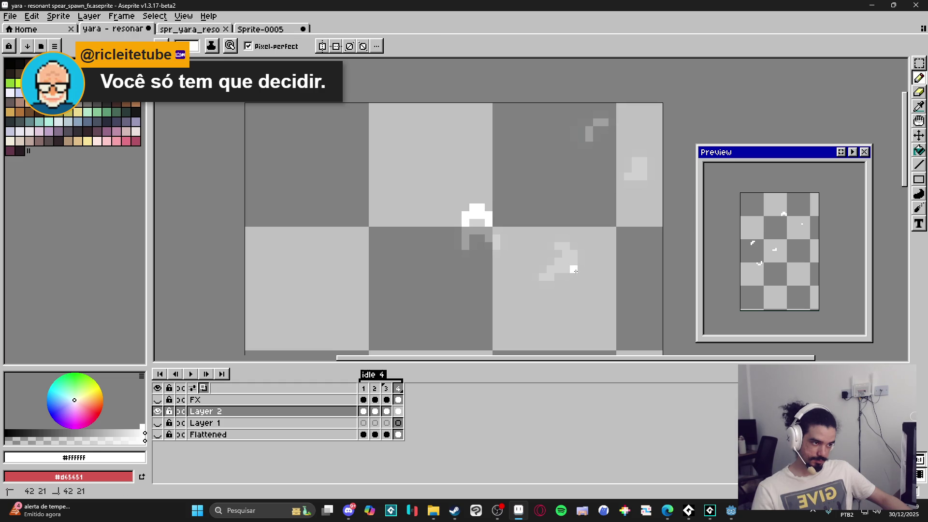
left_click_drag(581, 253, 573, 266)
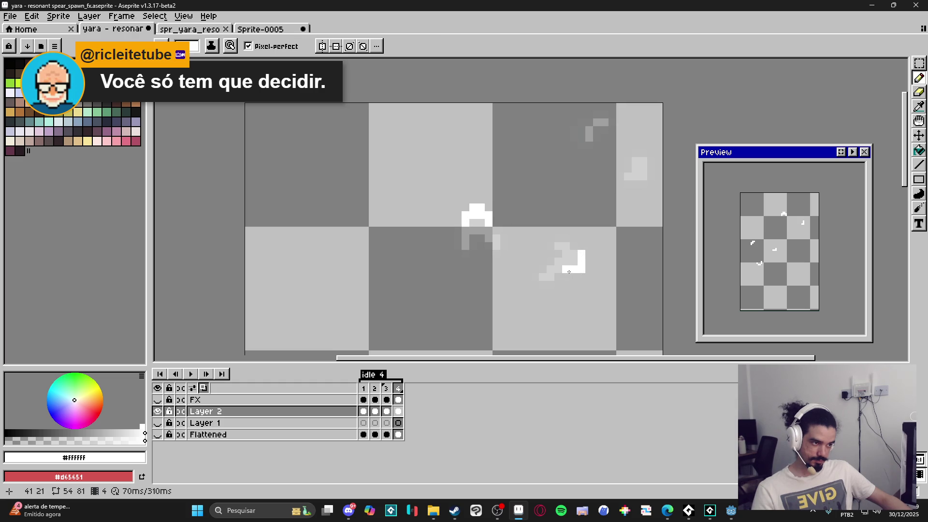
left_click(597, 223)
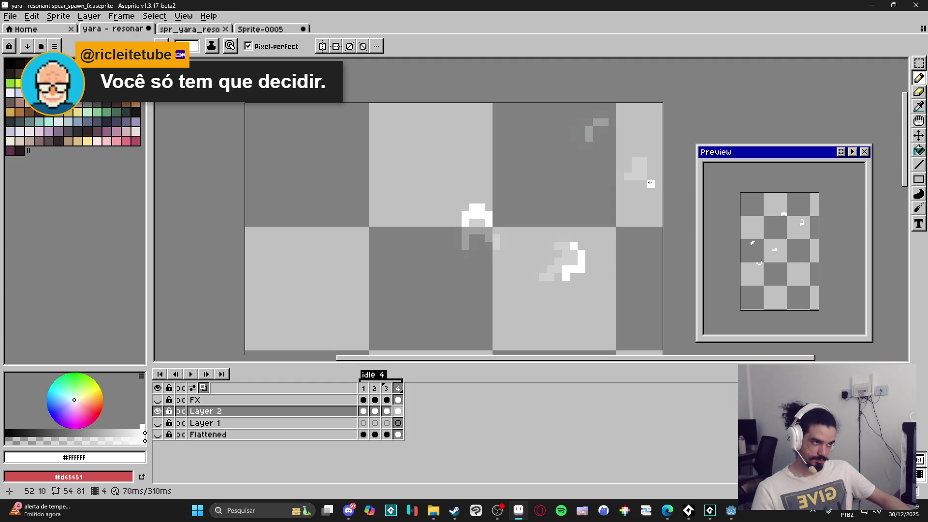
left_click_drag(651, 176, 651, 185)
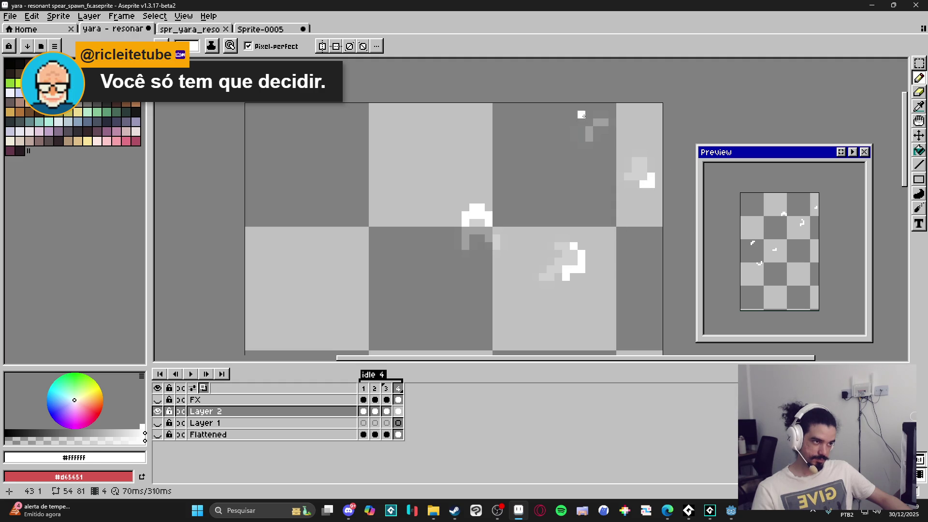
left_click_drag(587, 123, 582, 124)
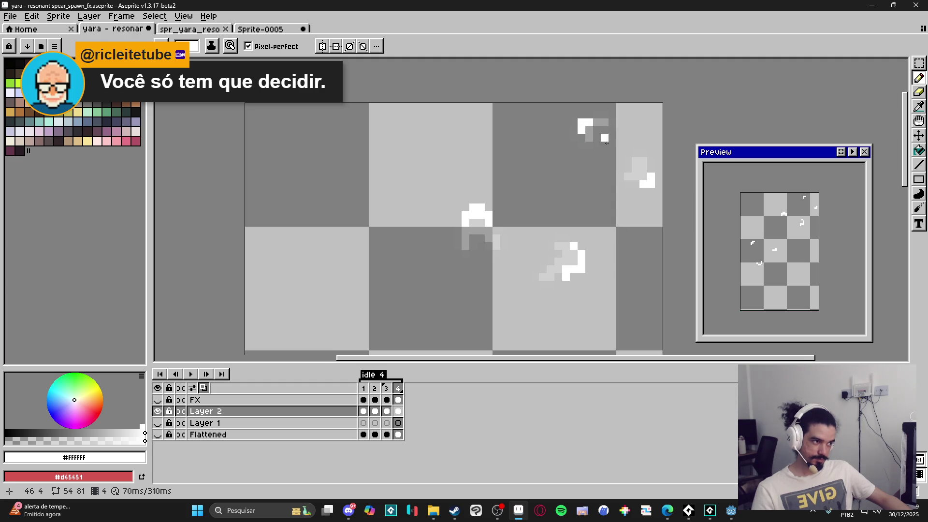
scroll(583, 124, "down", 4)
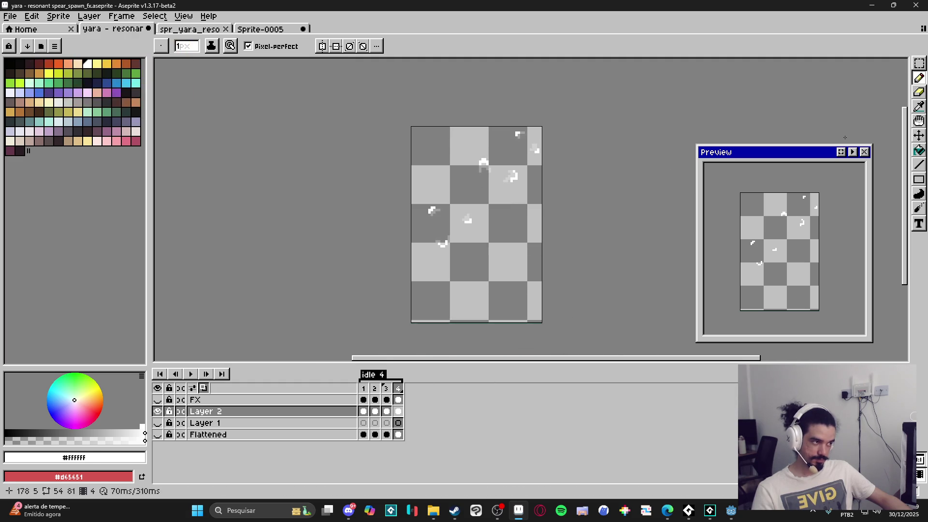
- Preview the animation, trim the sprite's empty borders, and replay it
left_click(853, 151)
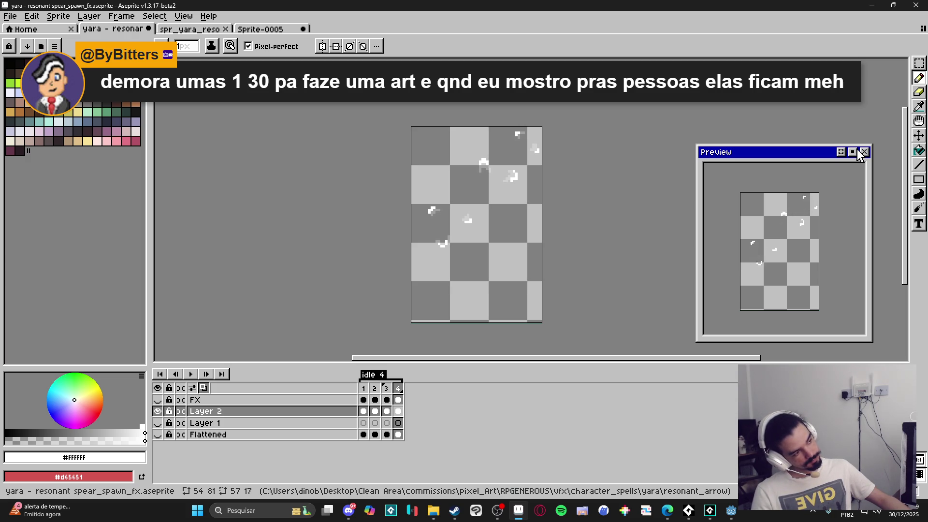
left_click(856, 152)
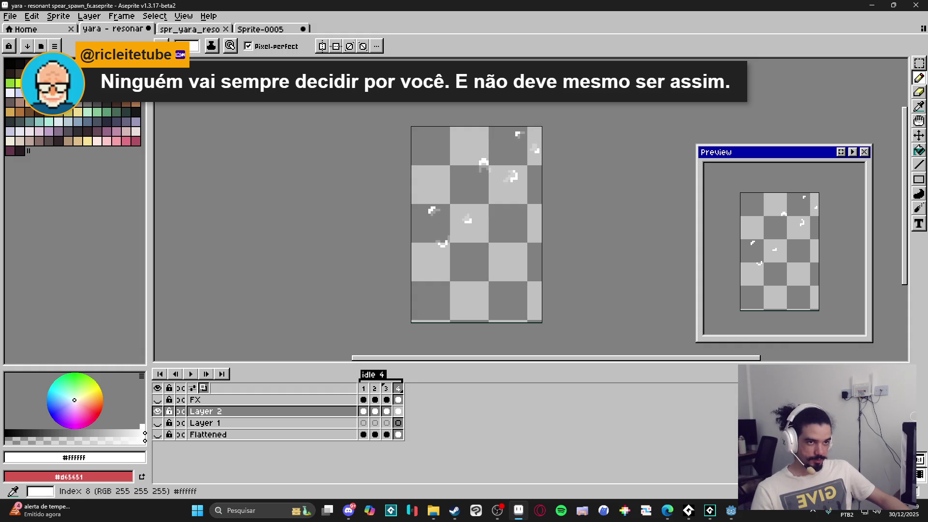
left_click(58, 16)
left_click(107, 116)
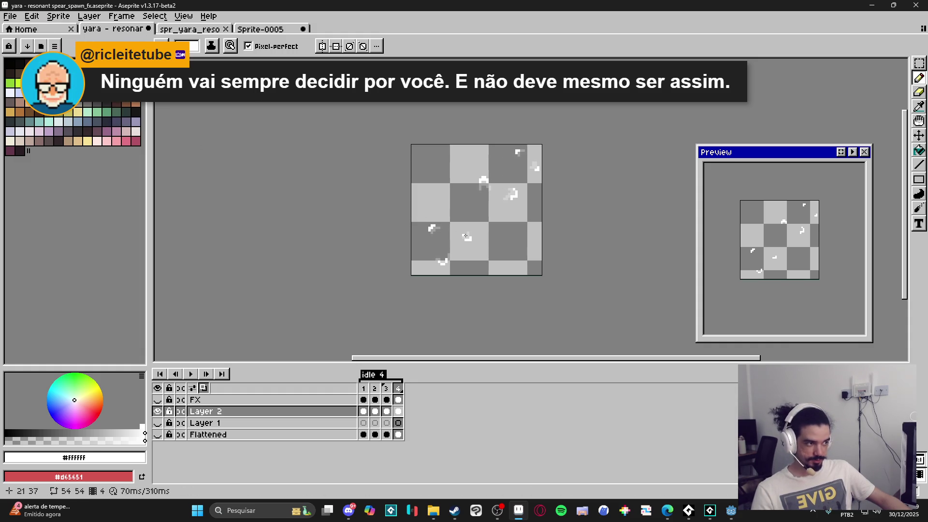
left_click(191, 374)
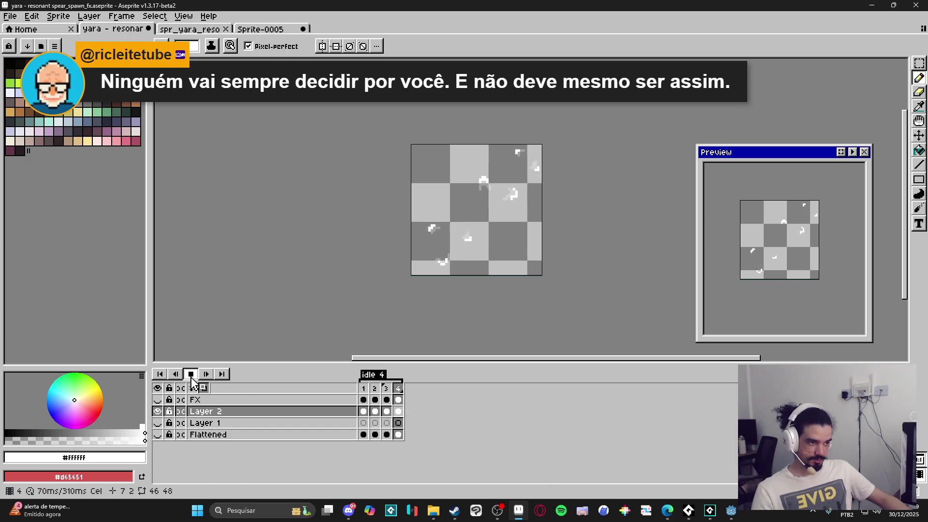
left_click(190, 374)
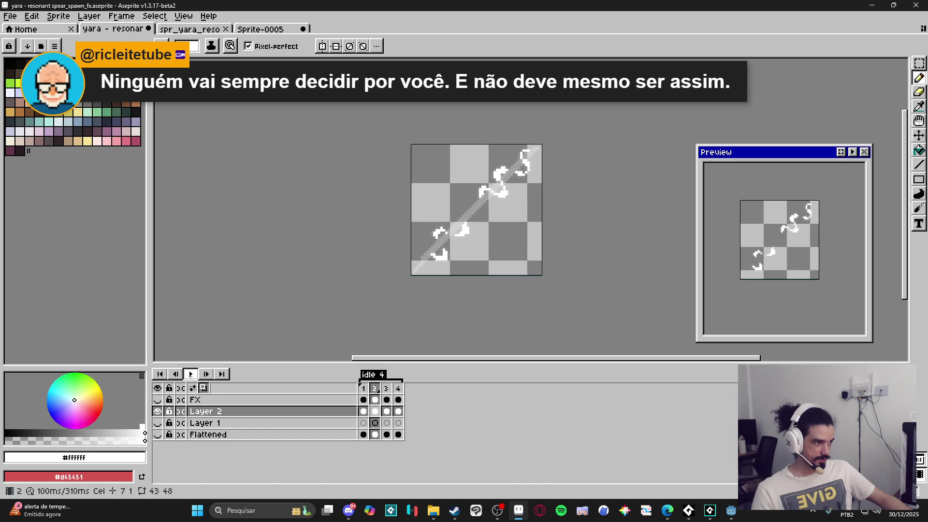
- Rework the swirl on frame 2, removing its middle white mark
left_click(363, 388)
left_click(375, 389)
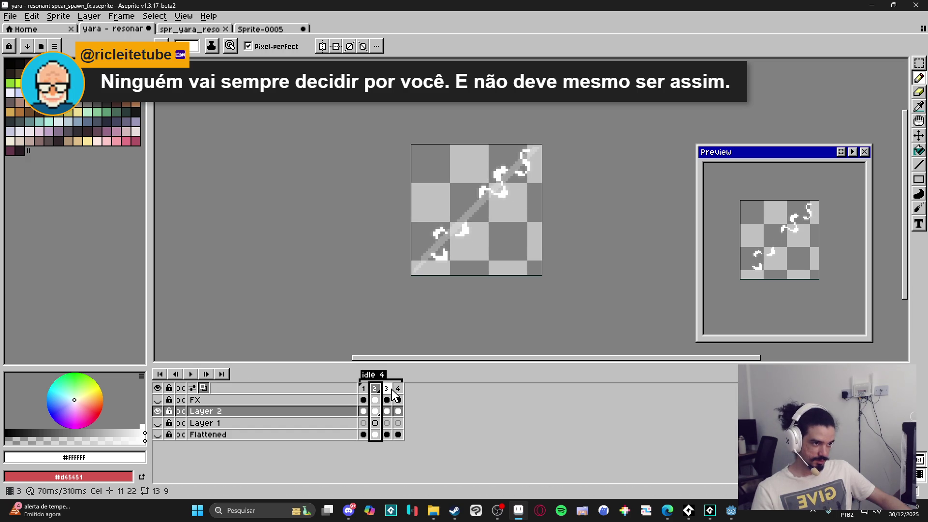
scroll(473, 208, "up", 5)
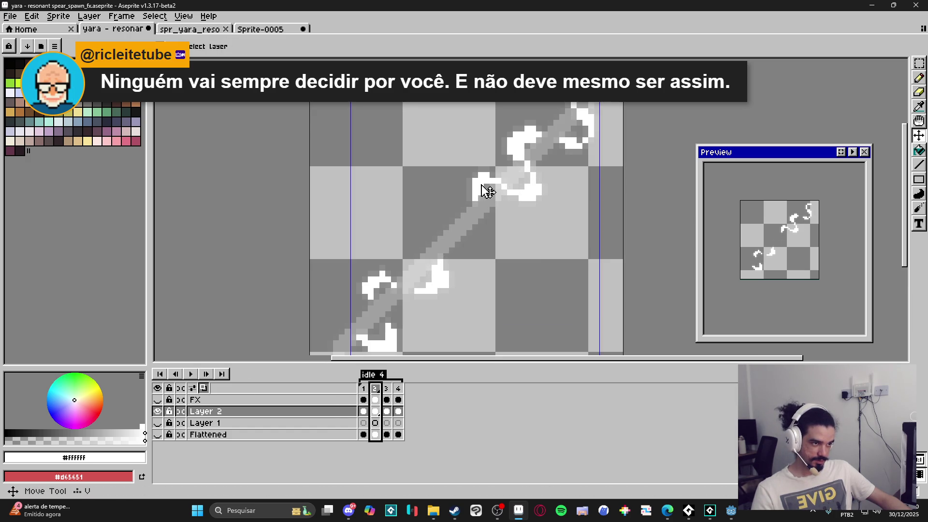
mouse_move(475, 226)
left_mouse_down()
mouse_move(483, 254)
mouse_move(483, 242)
mouse_move(475, 265)
mouse_move(454, 265)
left_mouse_up()
scroll(463, 271, "down", 2)
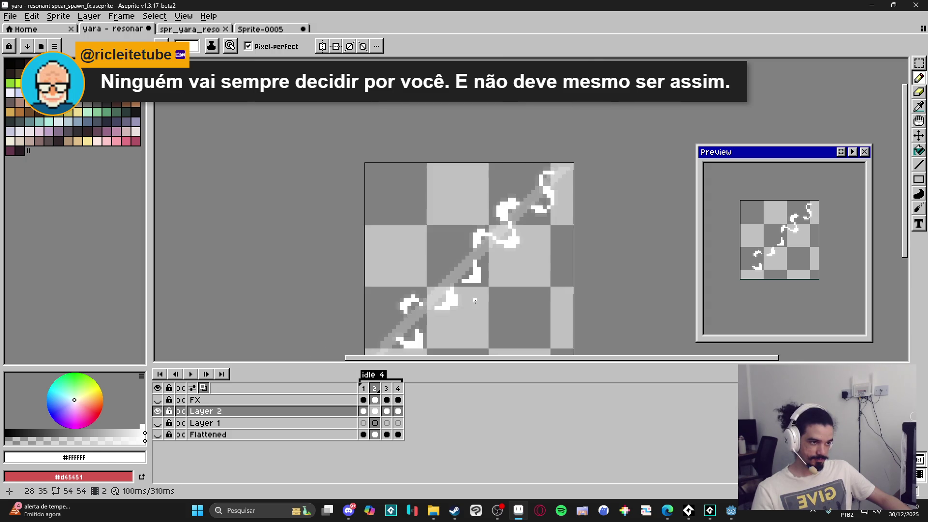
scroll(473, 278, "up", 2)
key("e")
scroll(484, 286, "down", 3)
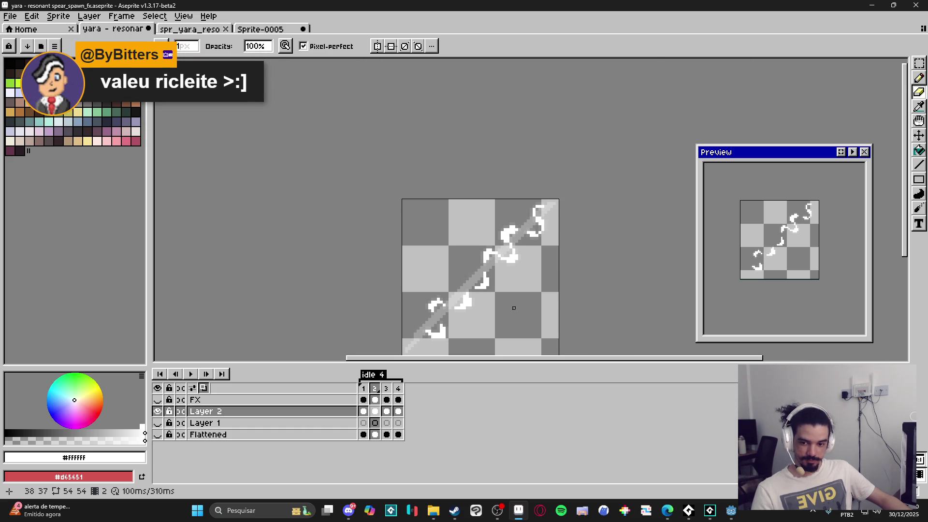
scroll(507, 302, "up", 4)
key("ctrl")
scroll(367, 205, "down", 2)
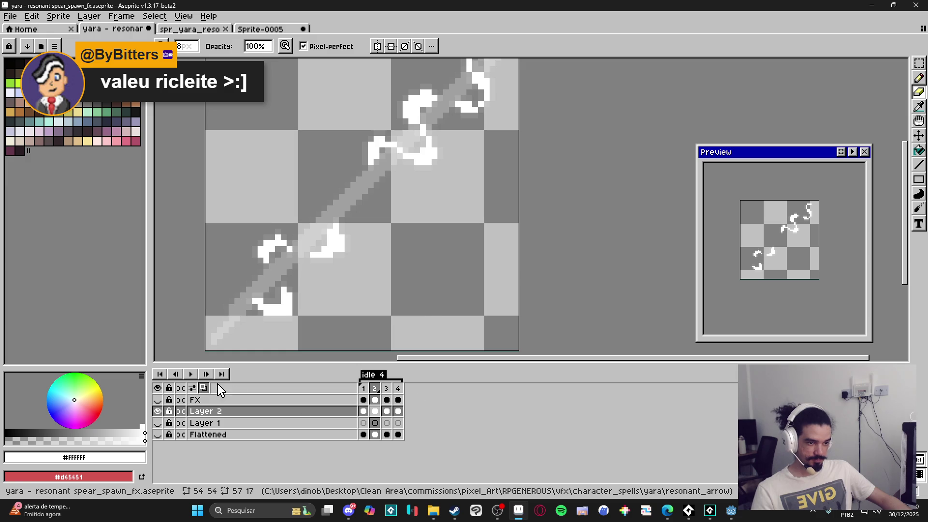
- Replay the four-frame animation to check the revised motion
left_click(191, 374)
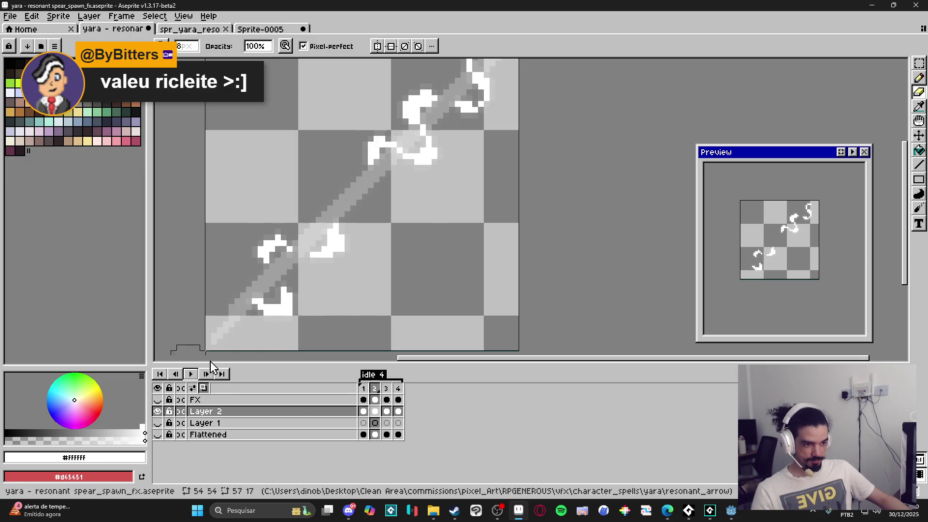
left_click(190, 374)
scroll(393, 308, "down", 3)
scroll(393, 308, "down", 1)
left_click(10, 16)
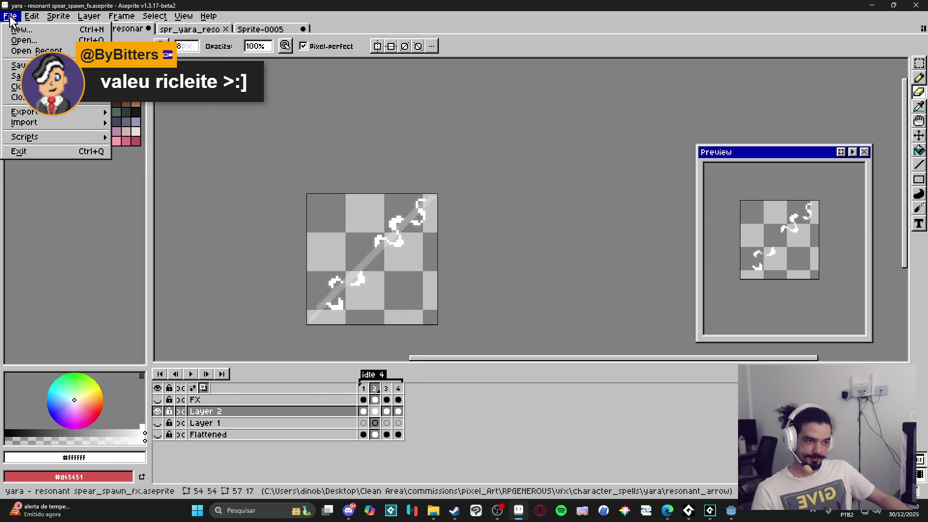
- Export all four frames as a sprite sheet named yara - resonant spear_spawn_fx.png
key("Escape")
key("ctrl+a")
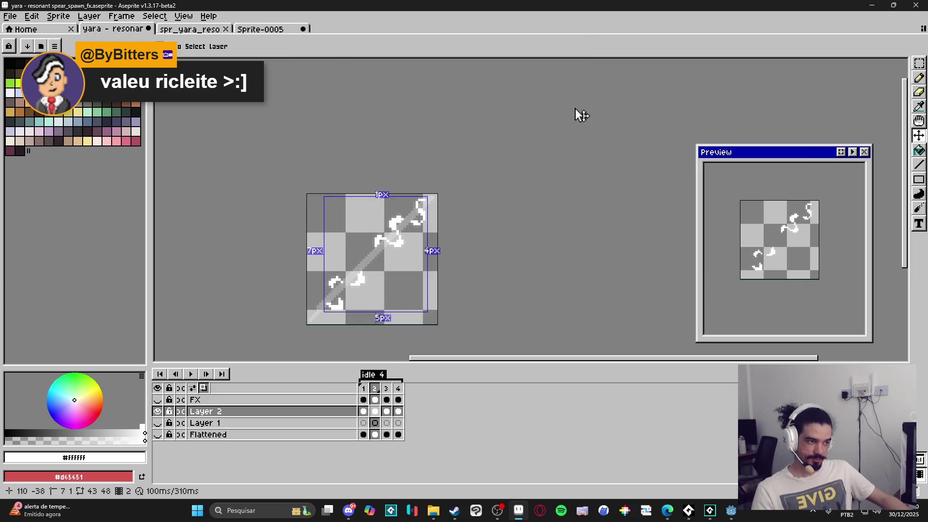
key("ctrl+e")
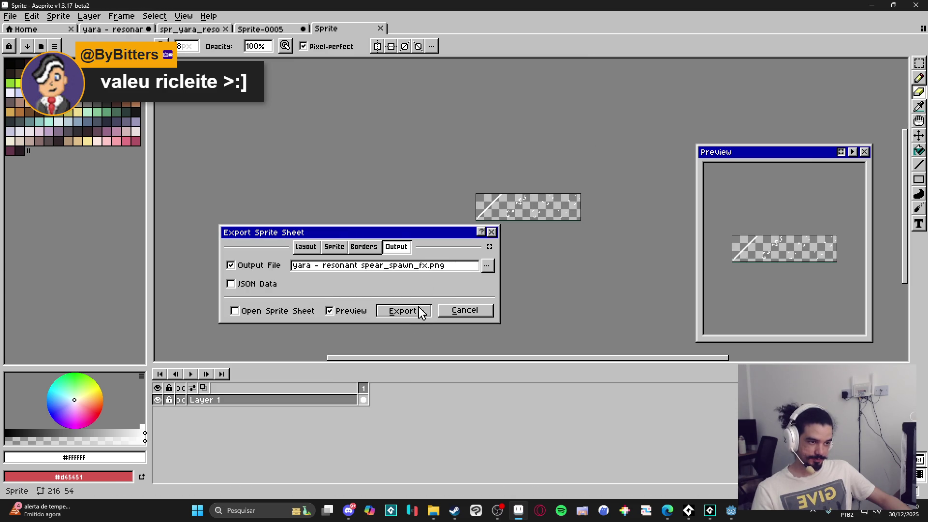
left_click(408, 311)
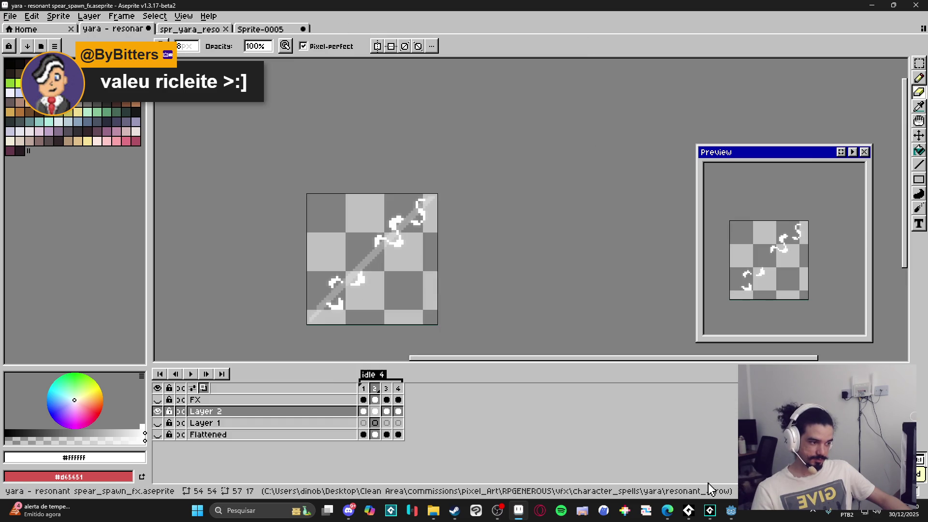
left_click(709, 510)
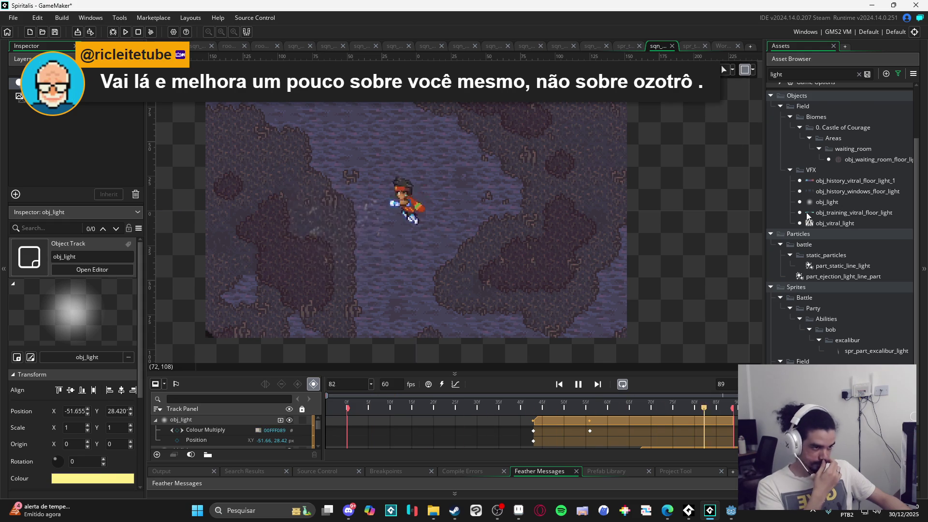
- Clear the 'light' text from the Asset Browser search so all folders reappear
left_click(858, 75)
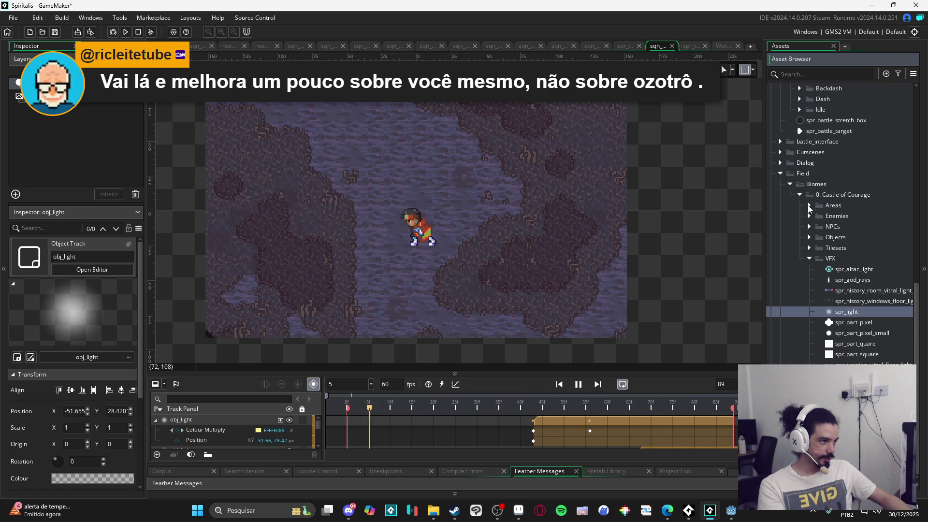
scroll(789, 184, "up", 5)
- Collapse meteor_strike and themba, then create a 'yara' folder under Abilities
scroll(802, 259, "up", 3)
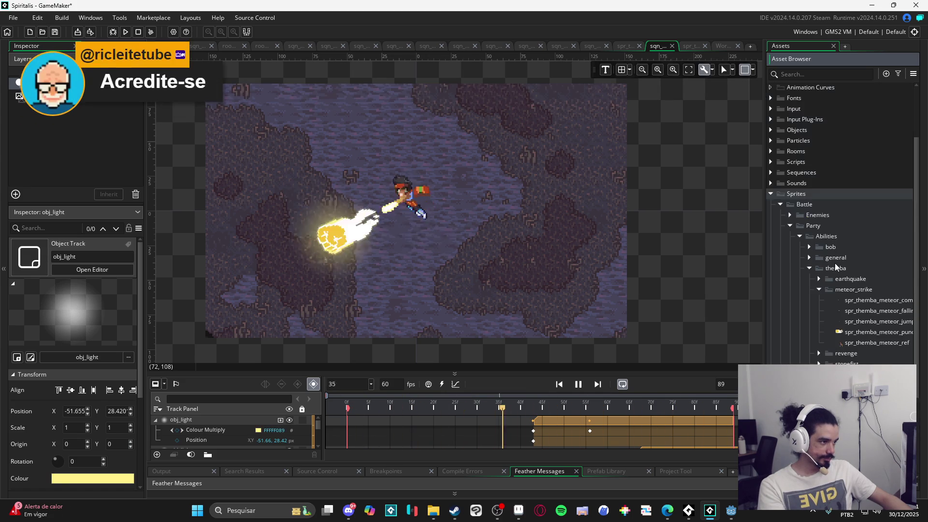
left_click(818, 269)
left_click(809, 249)
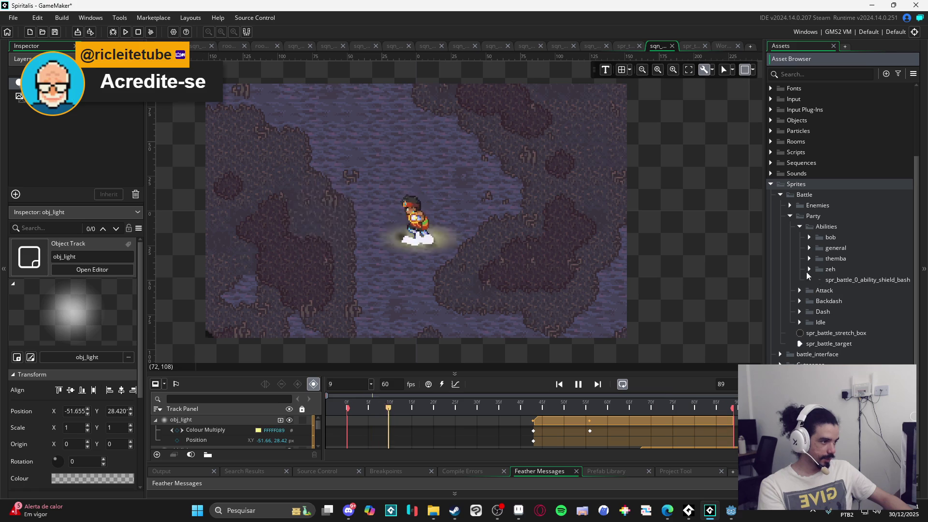
left_click(810, 236)
key("ctrl+g")
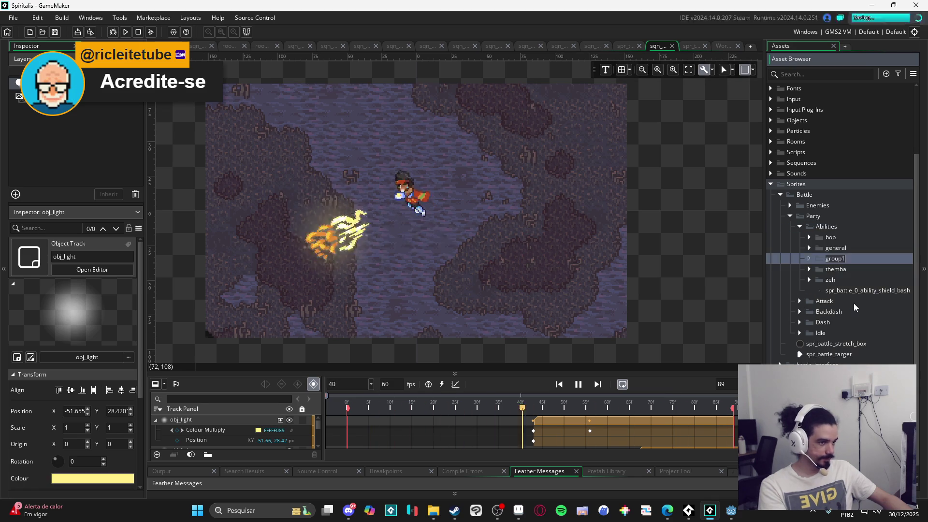
type("yara")
key("Return")
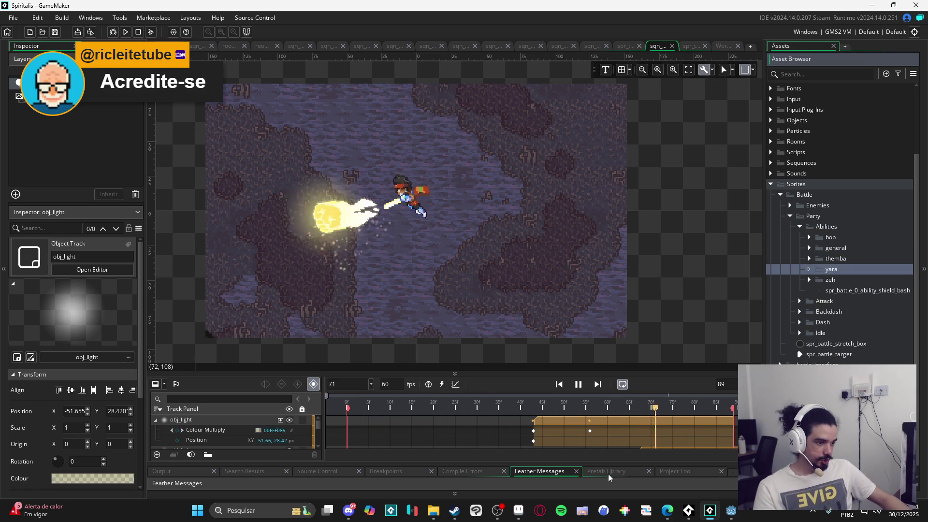
left_click(431, 512)
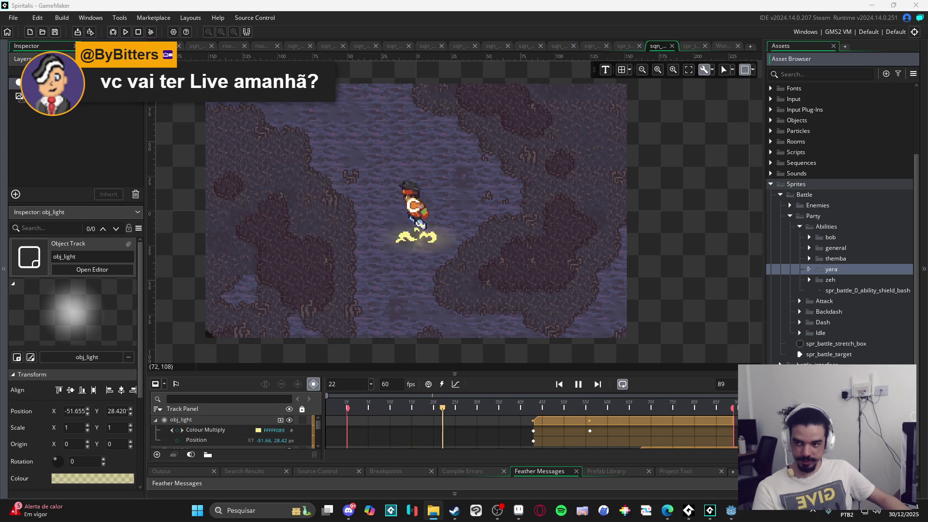
left_click(809, 270)
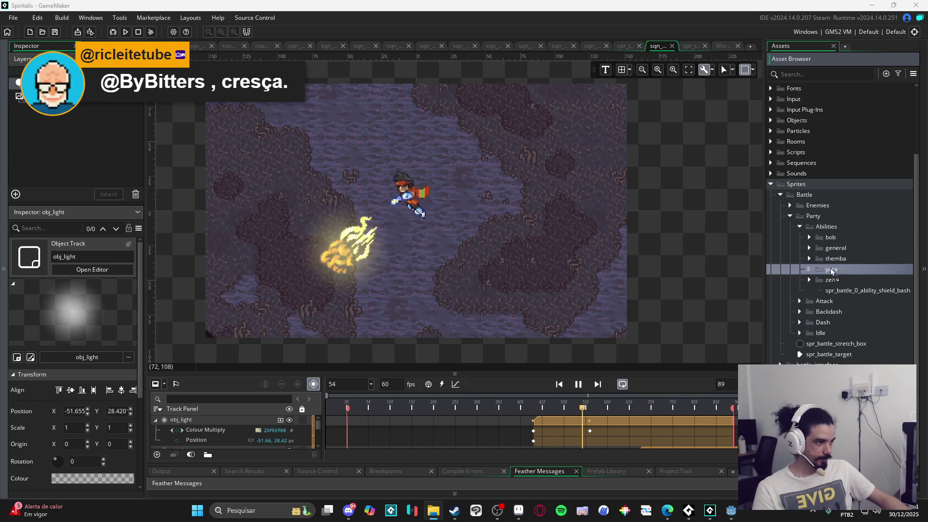
- Open the yara__resonant_spear_spawn_fx sprite in Edit Image and start a strip-image import
double_click(865, 291)
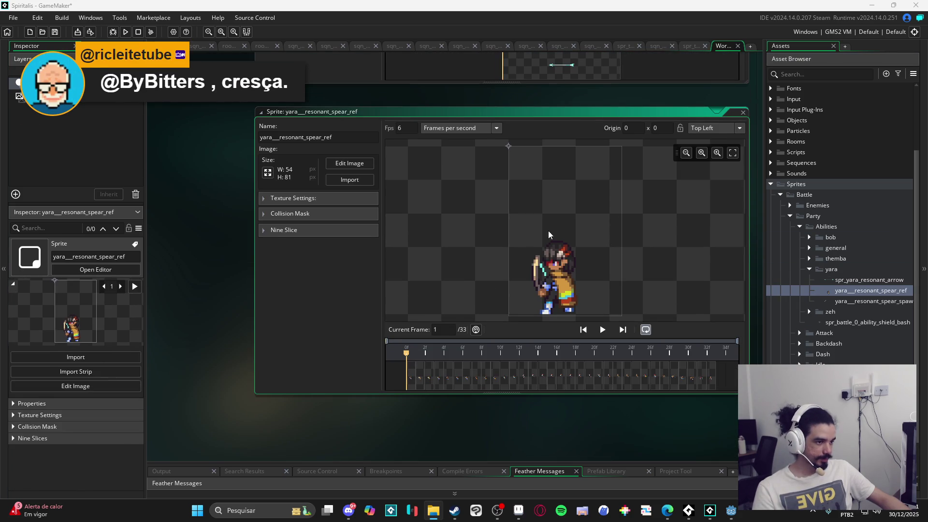
double_click(853, 297)
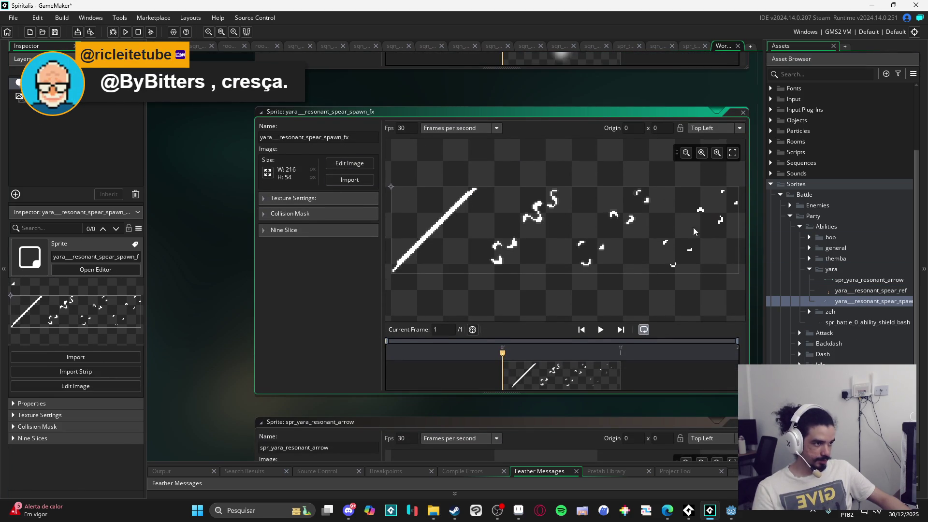
left_click(349, 165)
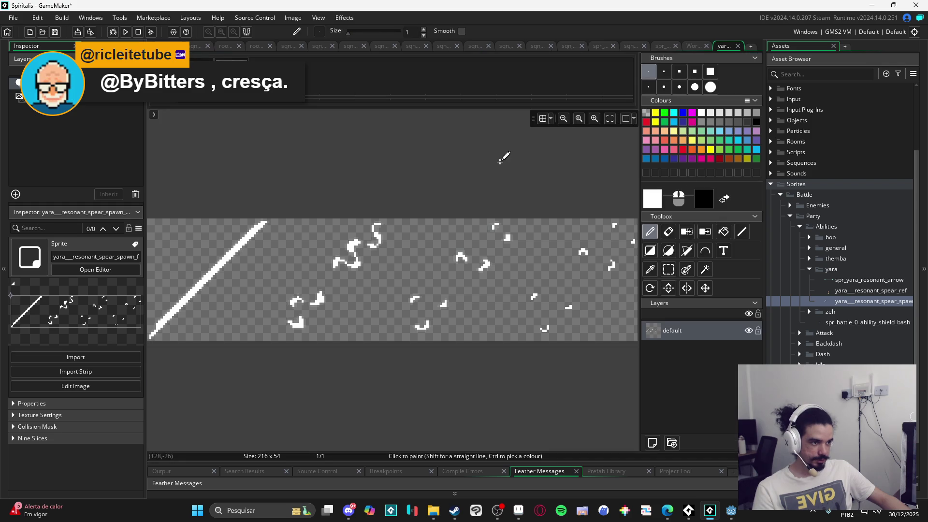
left_click(293, 18)
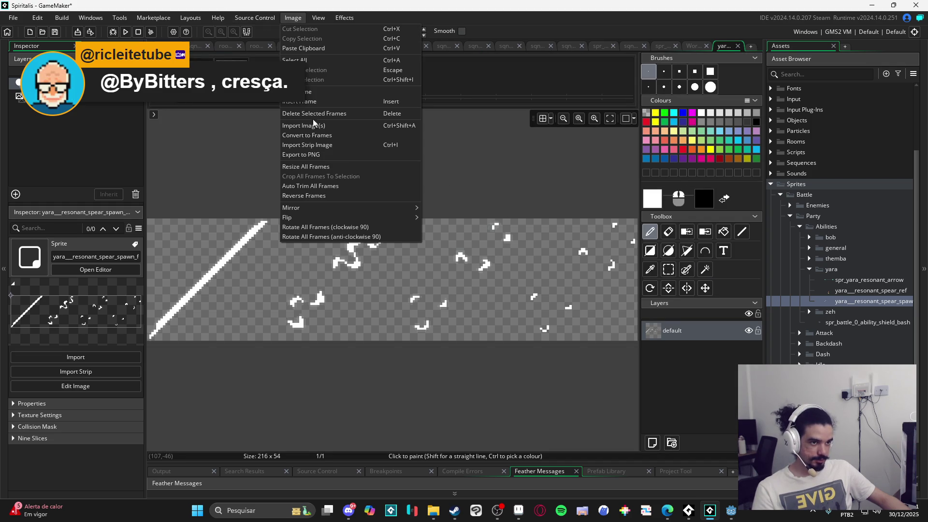
left_click(354, 146)
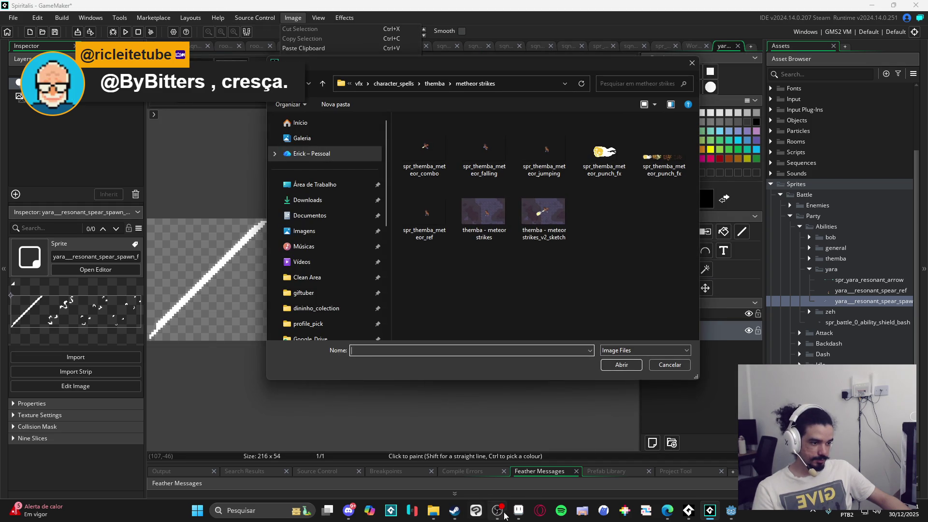
- Select all in Aseprite with the Move tool, then cancel GameMaker's strip-image import dialog
left_click(517, 515)
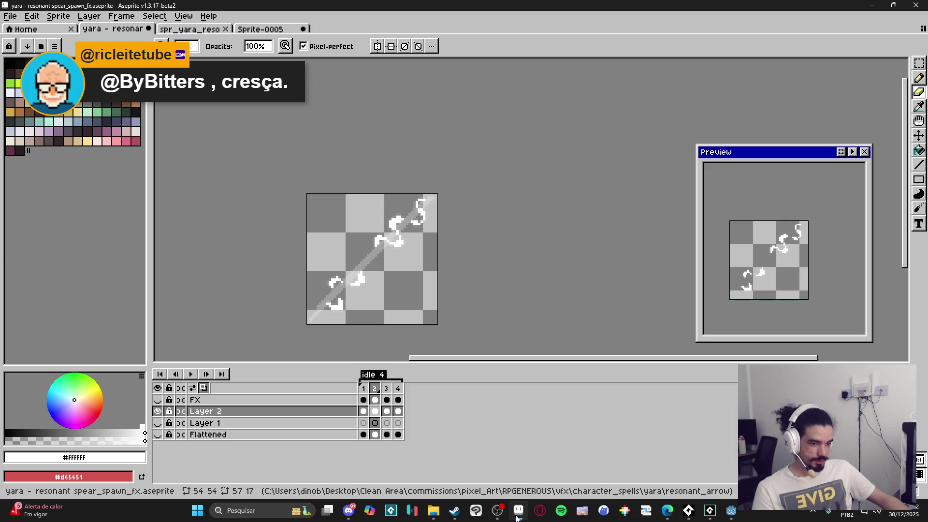
key("v")
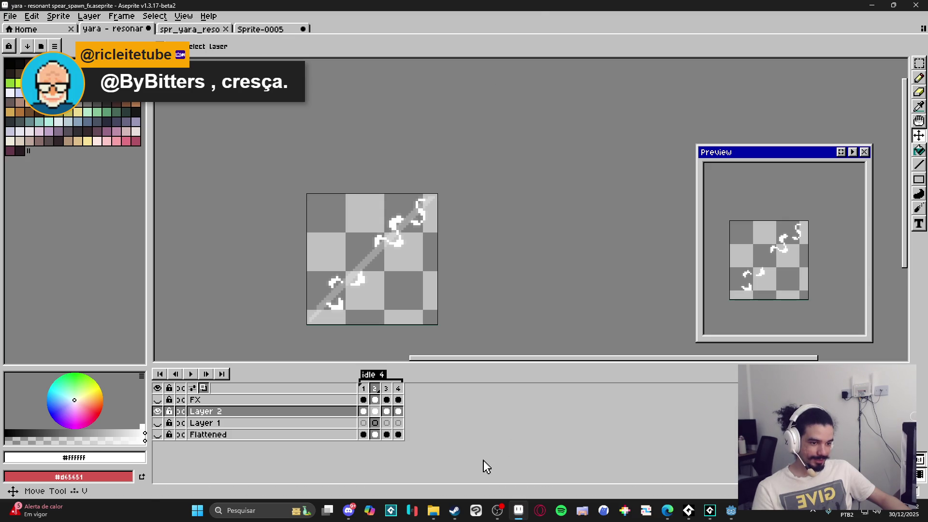
key("ctrl+a")
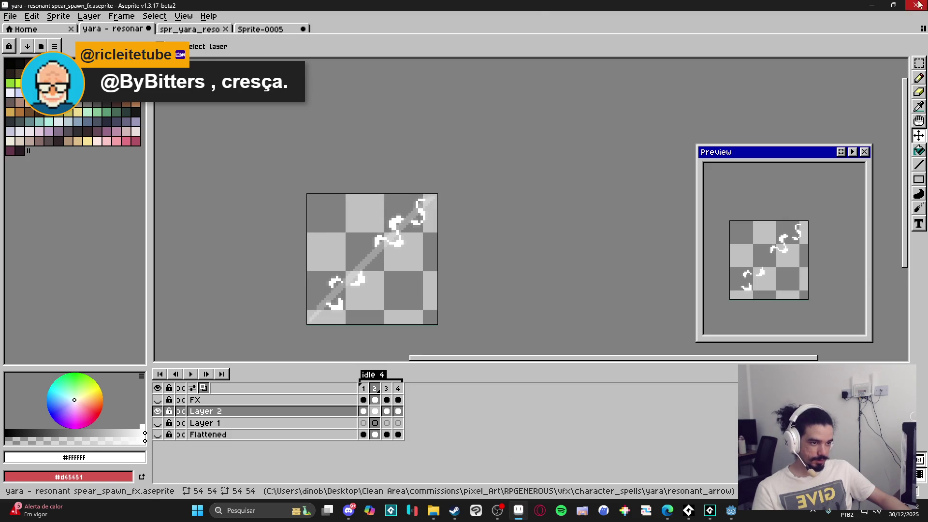
key("alt+Tab")
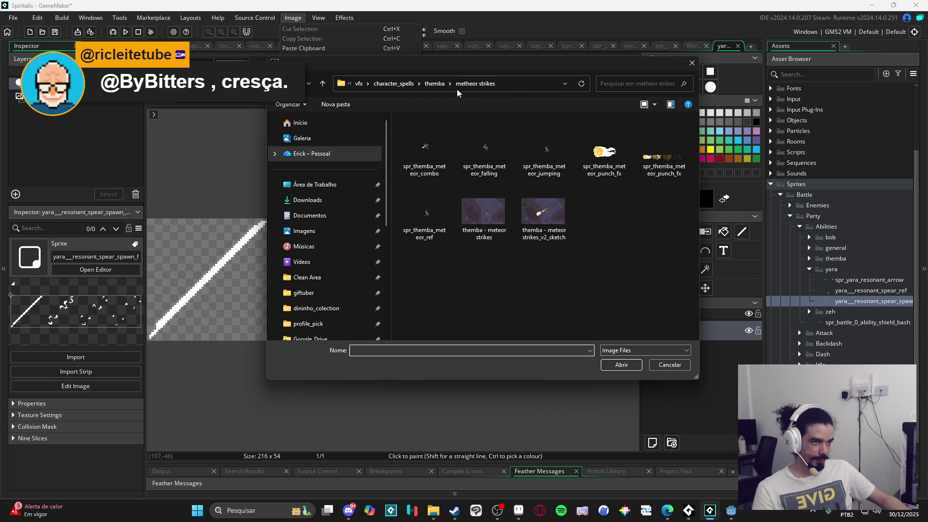
left_click(434, 84)
left_click(670, 365)
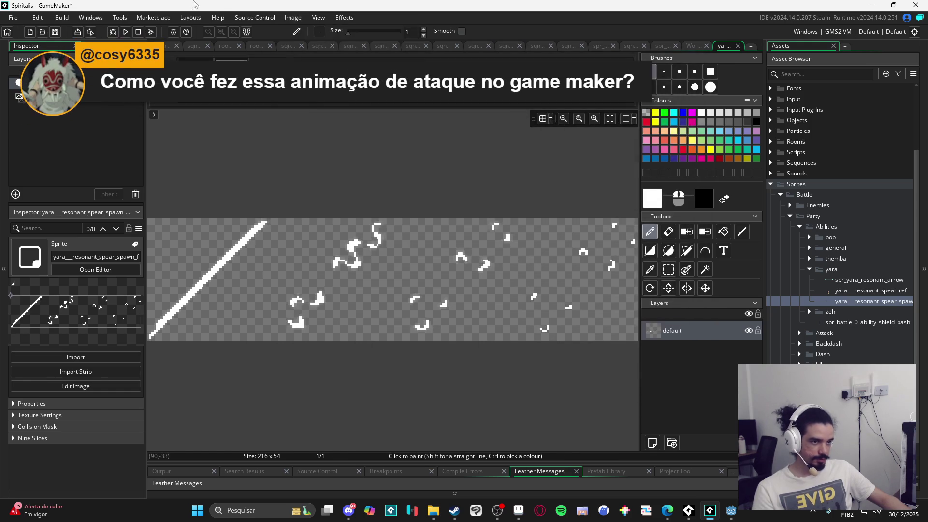
- Convert the 216×54 spawn-effect strip into four 54×54 frames and confirm
left_click(293, 17)
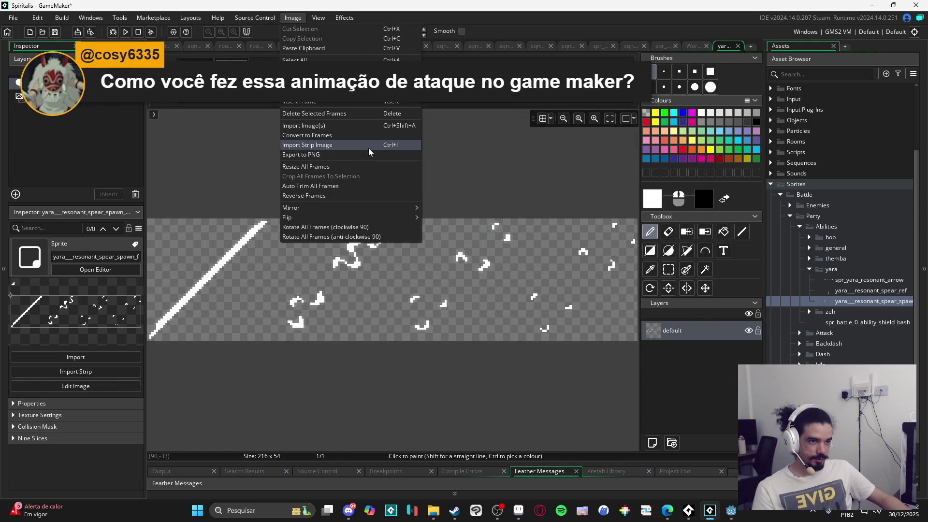
left_click(368, 136)
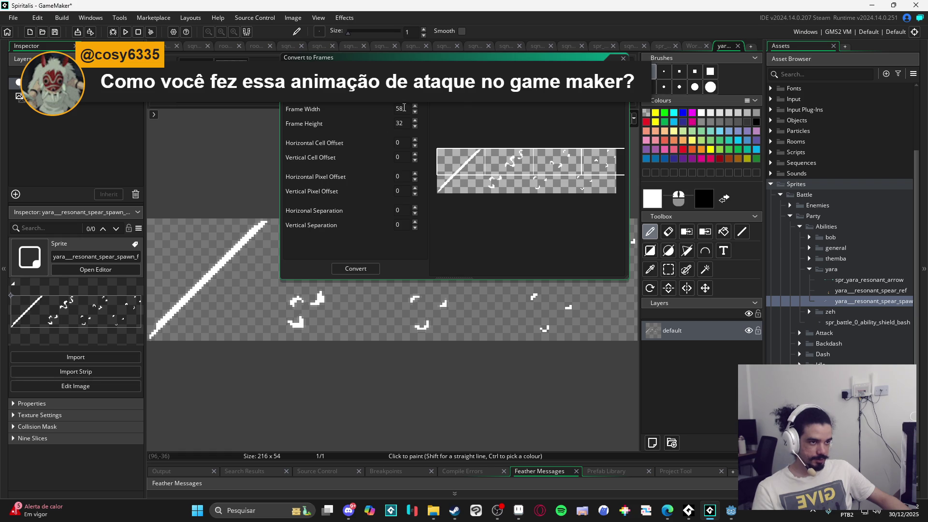
key("BackSpace")
type("4")
key("Tab")
type("54")
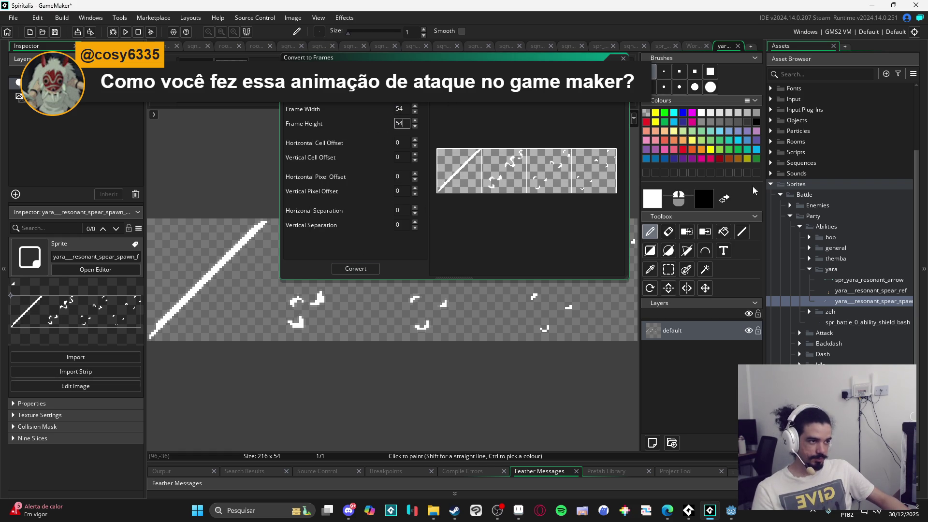
left_click(356, 269)
left_click(494, 267)
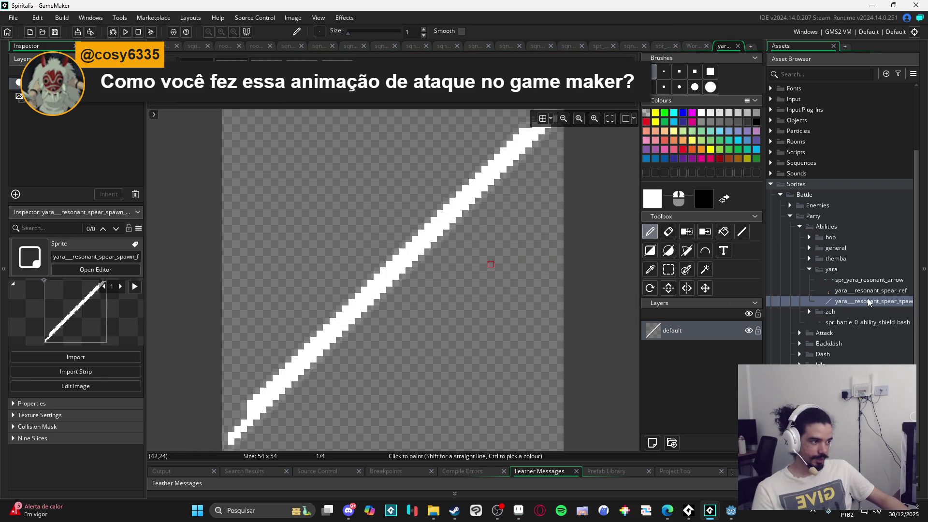
double_click(859, 301)
- Preview the spawn effect and change its playback speed to 17 fps
left_click(601, 330)
left_click(600, 330)
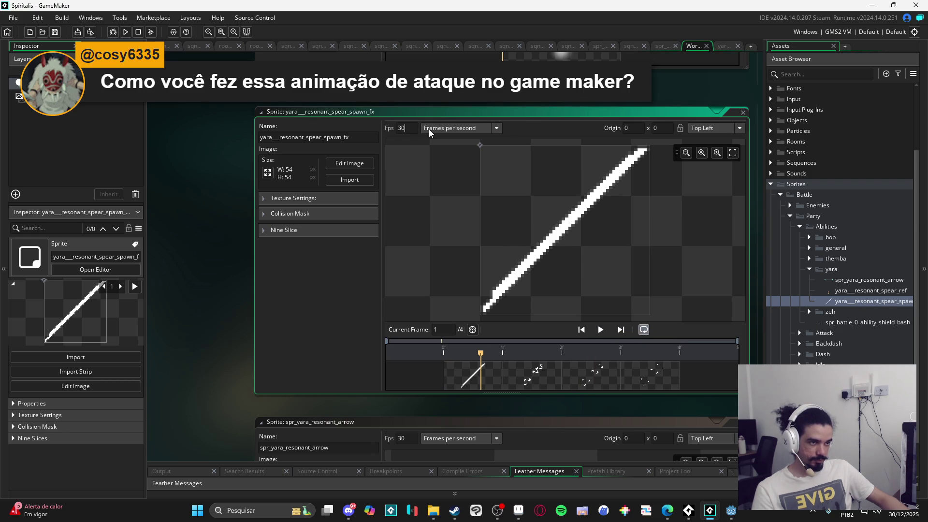
type("17")
left_click(551, 248)
left_click(599, 329)
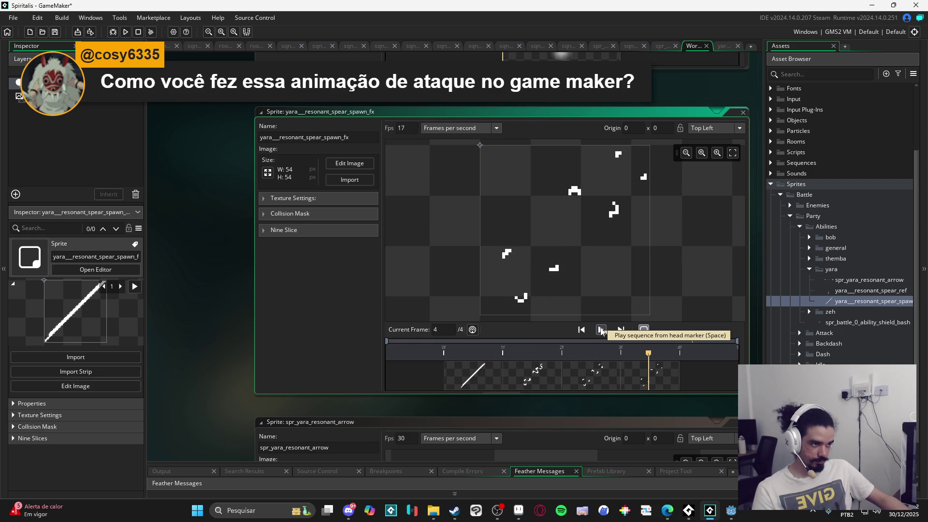
left_click(600, 329)
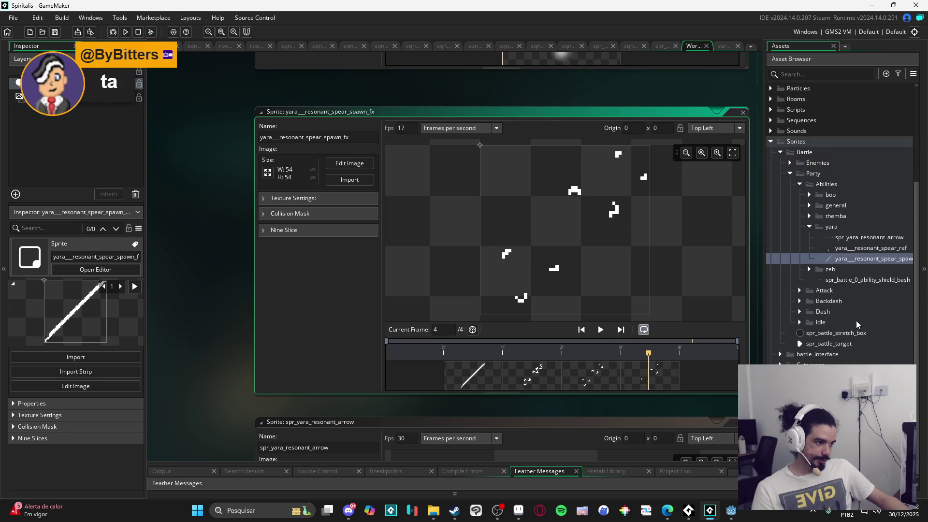
- Under Sequences > Battle > Party > Abilities, create a group named 'yara'
scroll(838, 313, "up", 3)
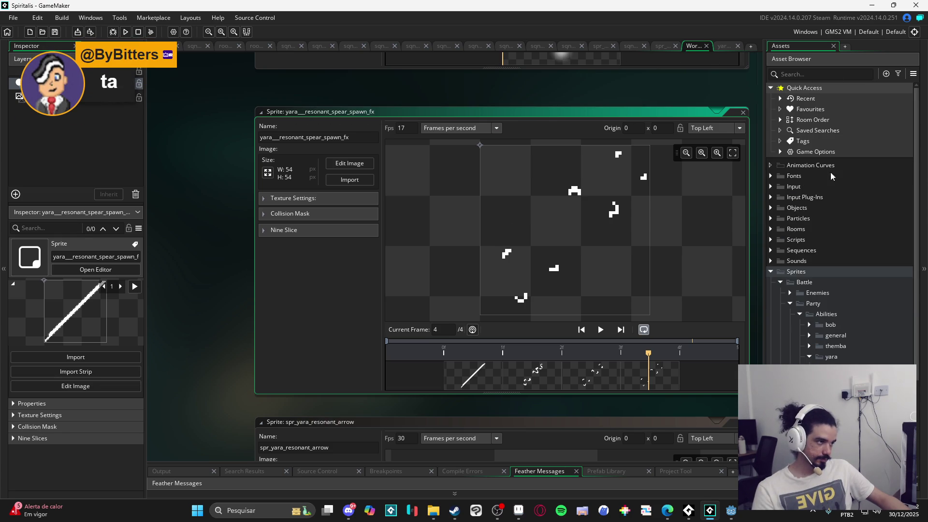
left_click(771, 271)
left_click(771, 251)
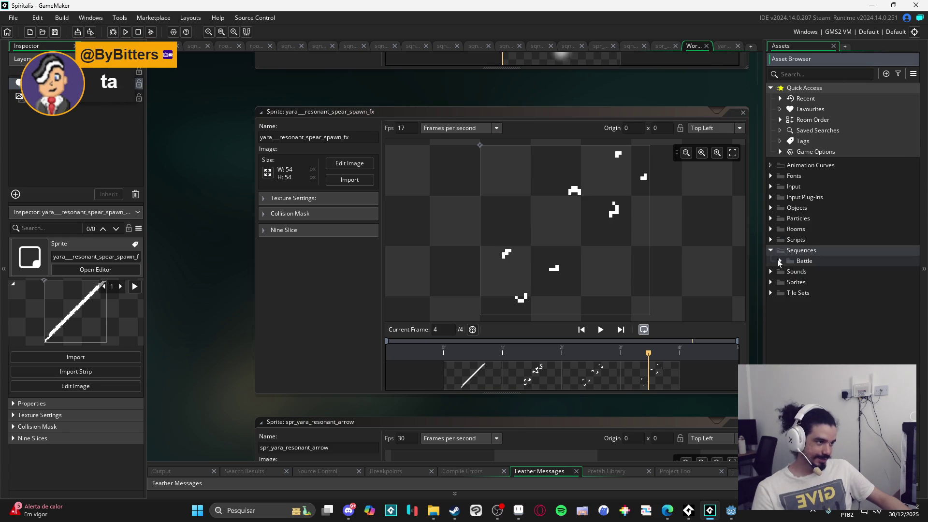
left_click(780, 261)
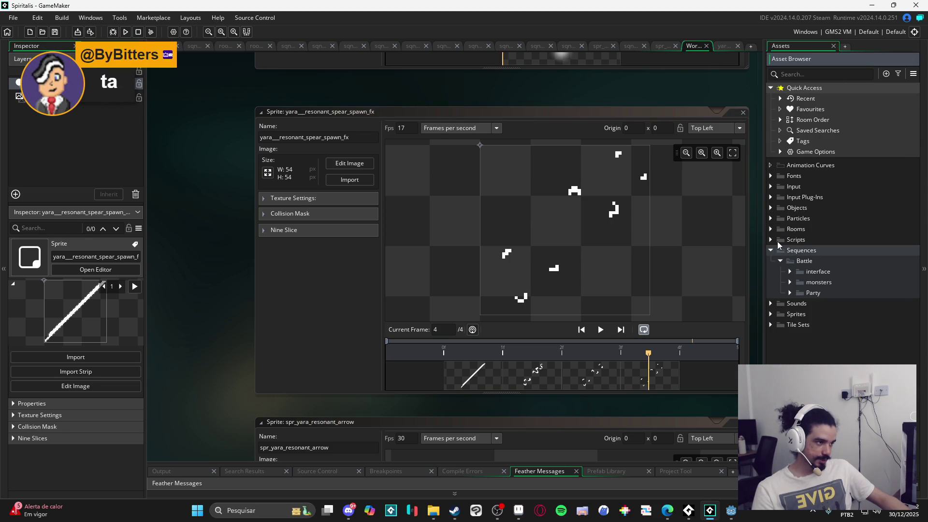
left_click(790, 293)
left_click(799, 304)
right_click(824, 304)
left_click(792, 319)
type("yara")
key("Return")
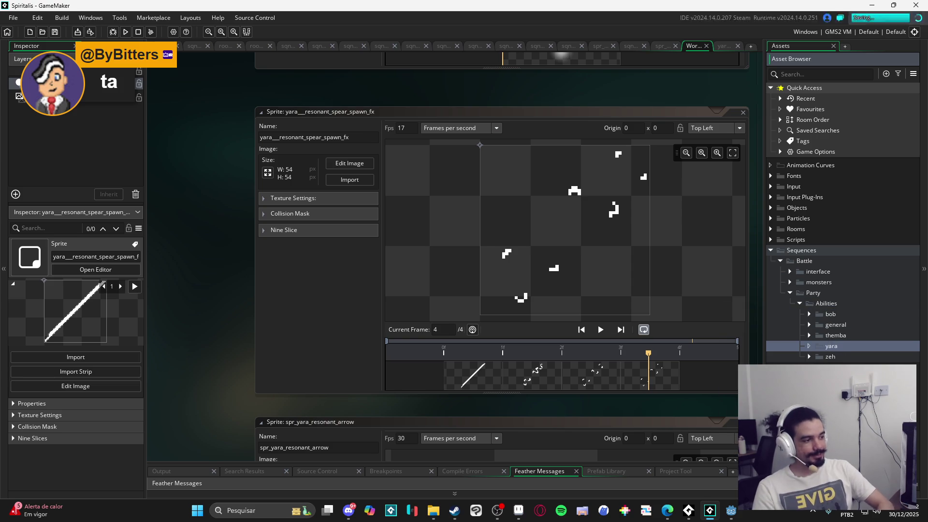
- Create a new sequence inside the yara folder
right_click(834, 346)
left_click(810, 188)
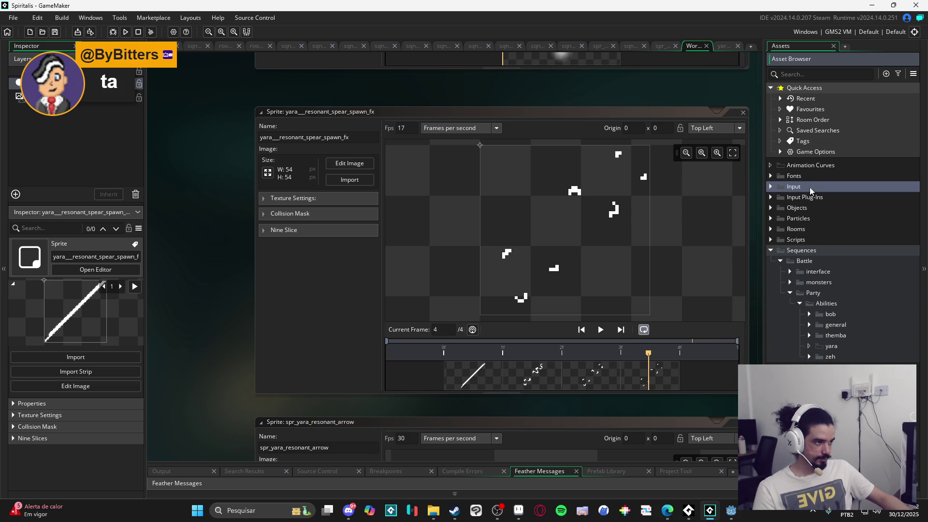
right_click(831, 346)
mouse_move(782, 192)
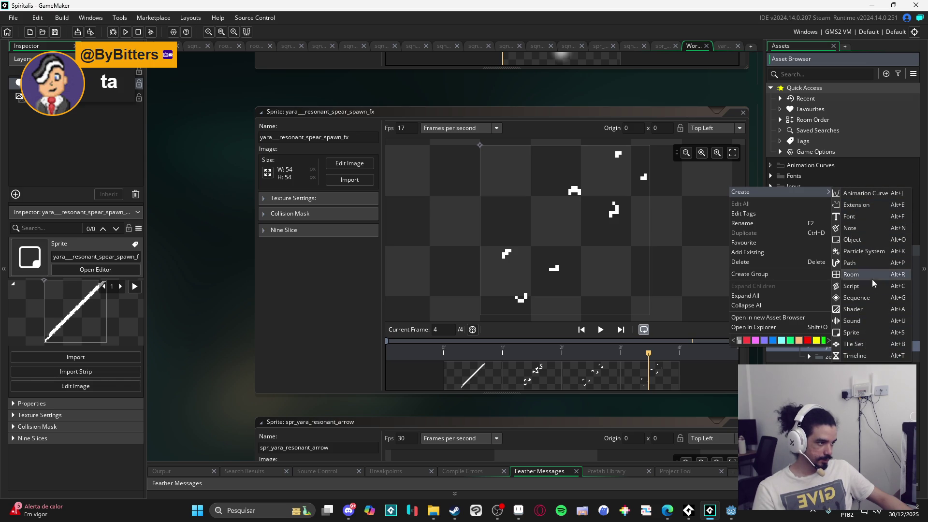
left_click(873, 299)
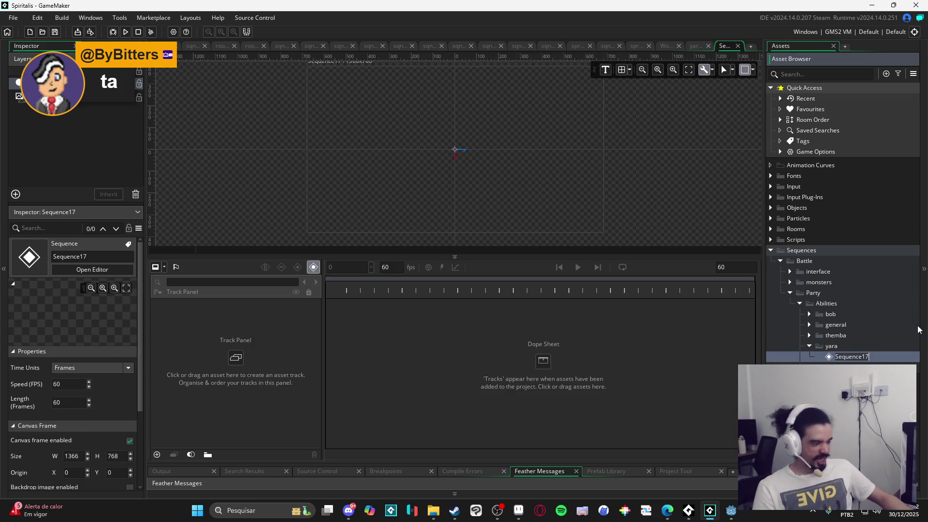
- Rename the new sequence to 'sqn_yara_resonant_spear'
type("sqn_yara")
key("Return")
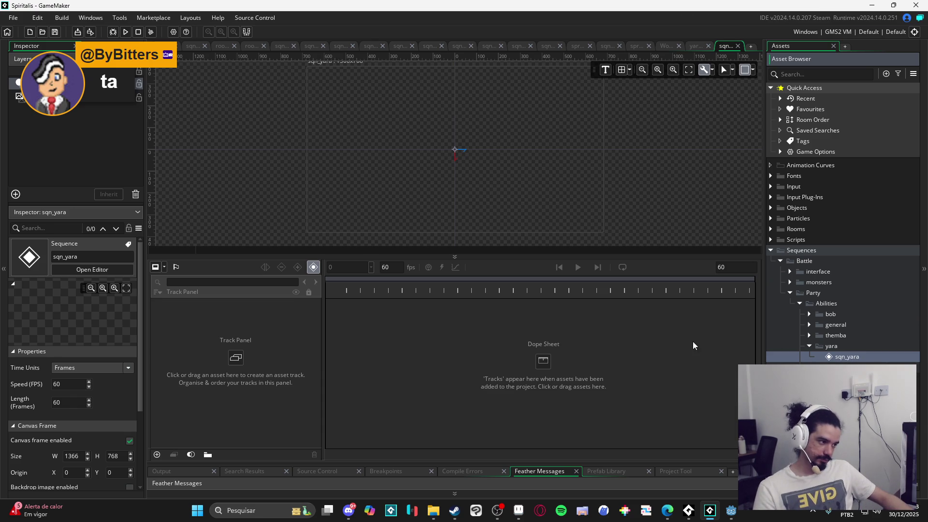
left_click(876, 358)
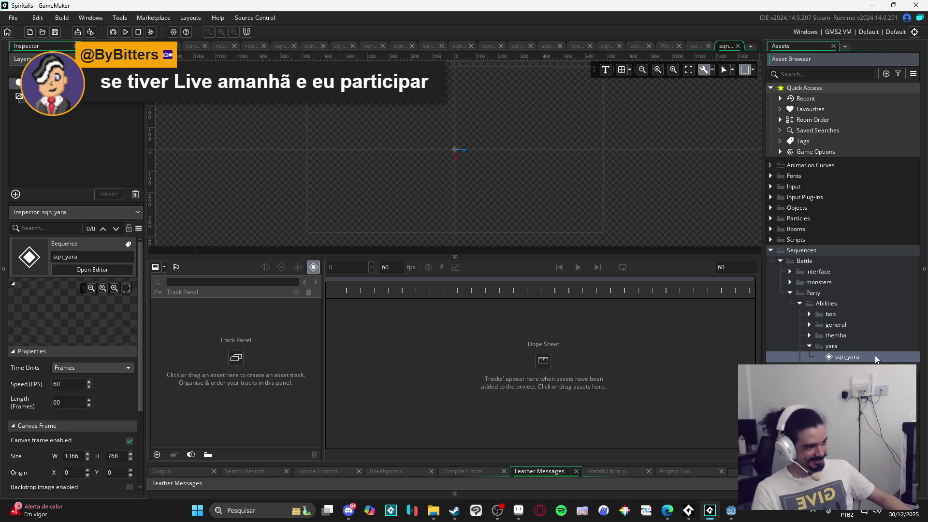
key("BackSpace")
key("BackSpace")
key("BackSpace")
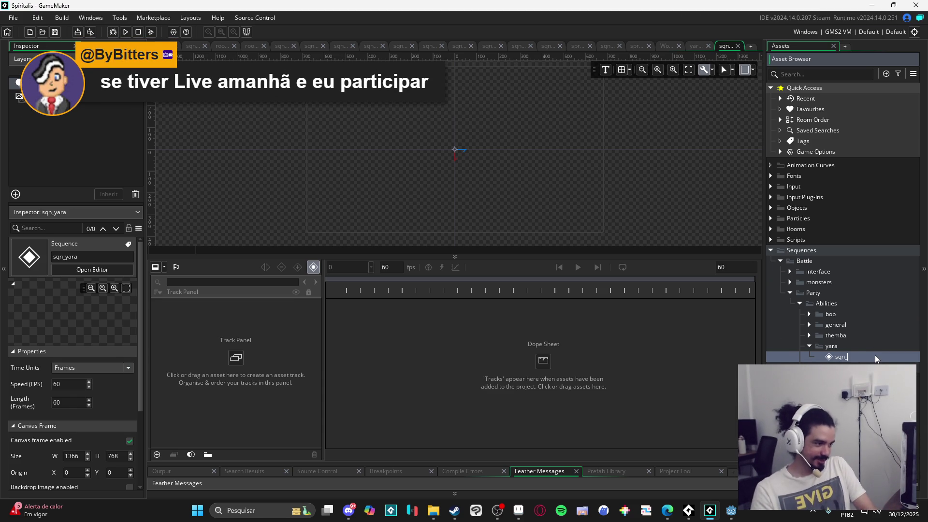
type("yara_resonant")
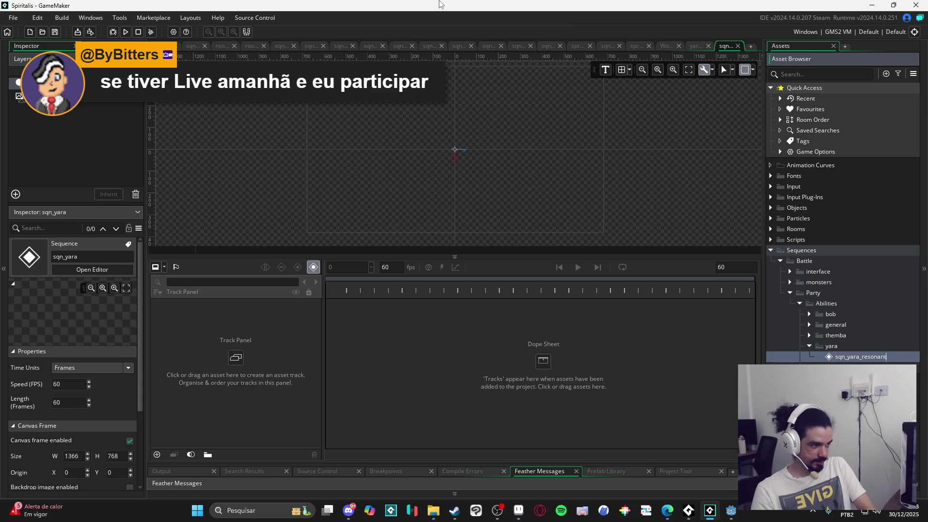
type("ar")
key("Return")
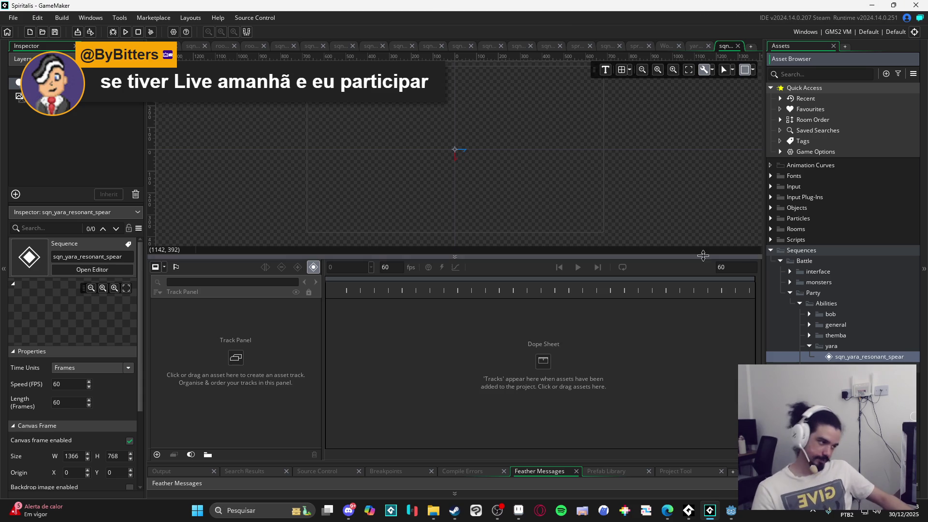
- Check Themba's sequence canvas size, then set this sequence's canvas frame to 480×270
left_click(836, 347)
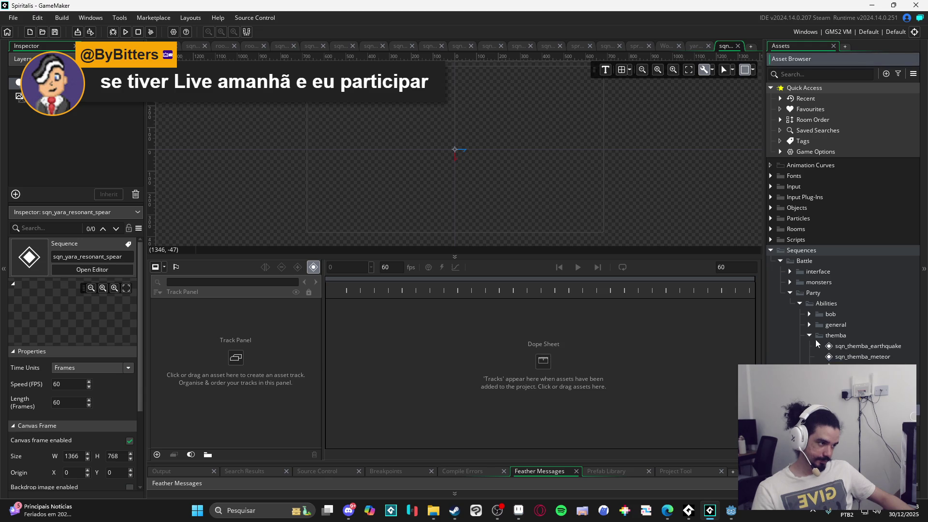
key("Up")
key("Right")
key("Down")
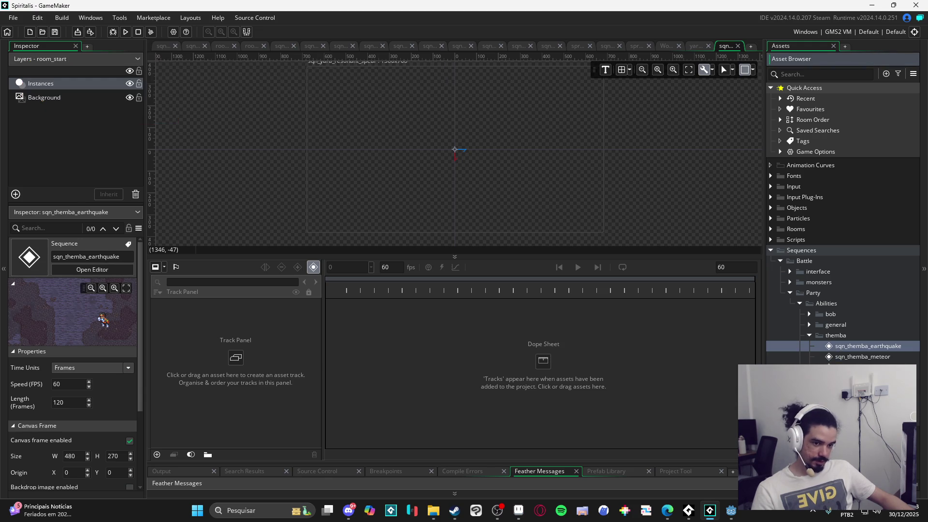
left_click(455, 194)
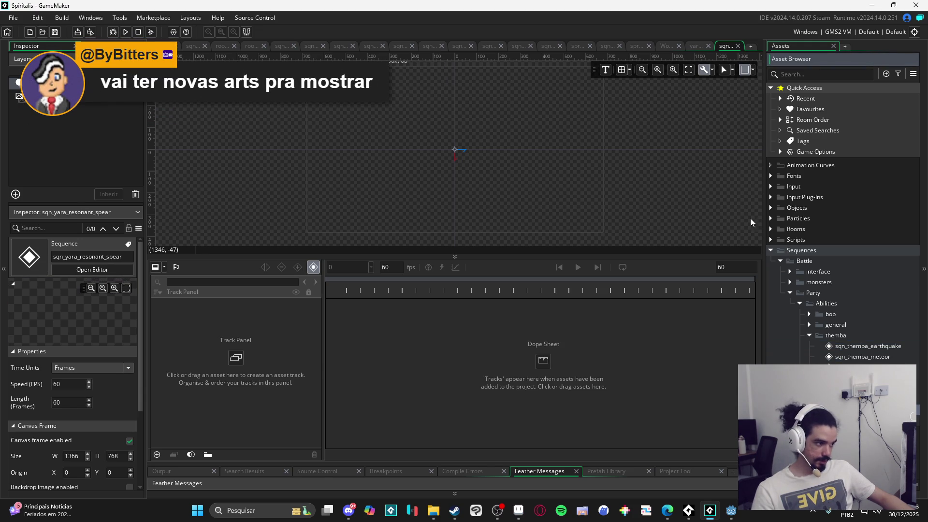
left_click(752, 70)
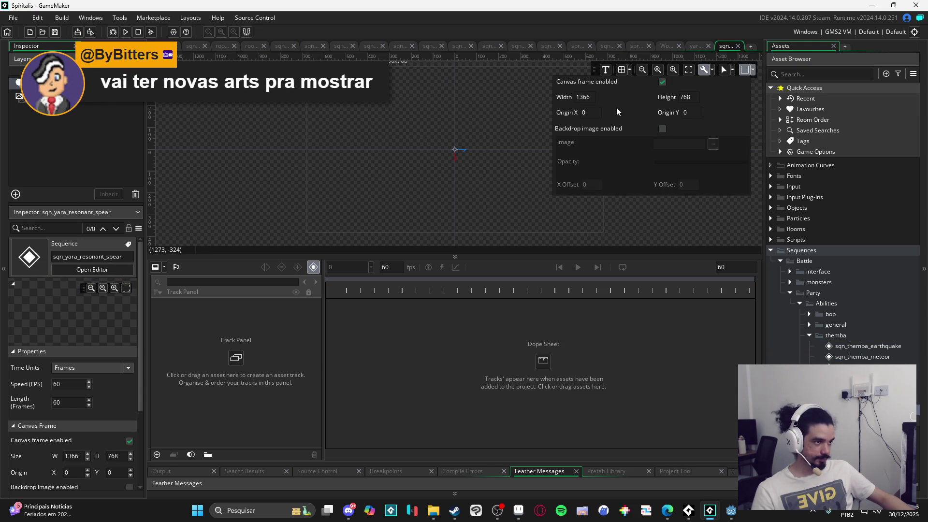
key("BackSpace")
key("BackSpace")
key("BackSpace")
type("480")
key("Tab")
type("270")
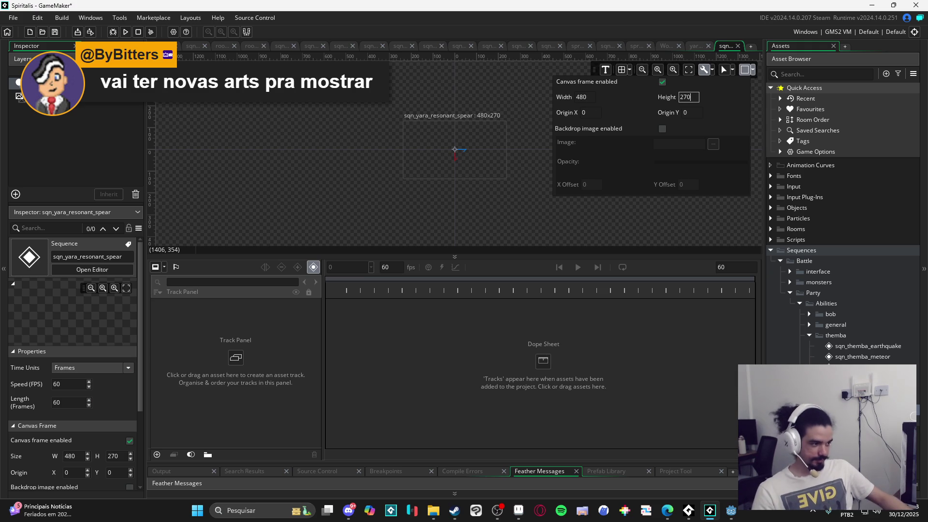
key("Return")
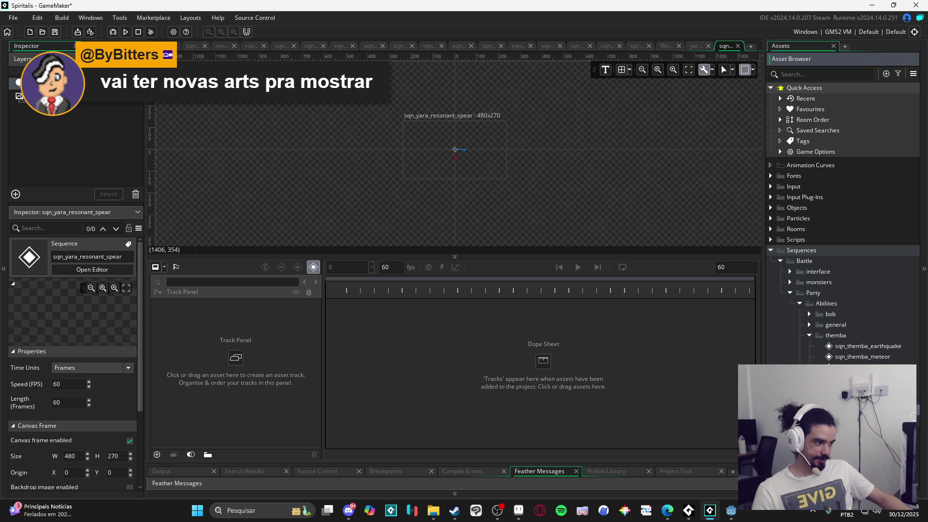
left_click(863, 366)
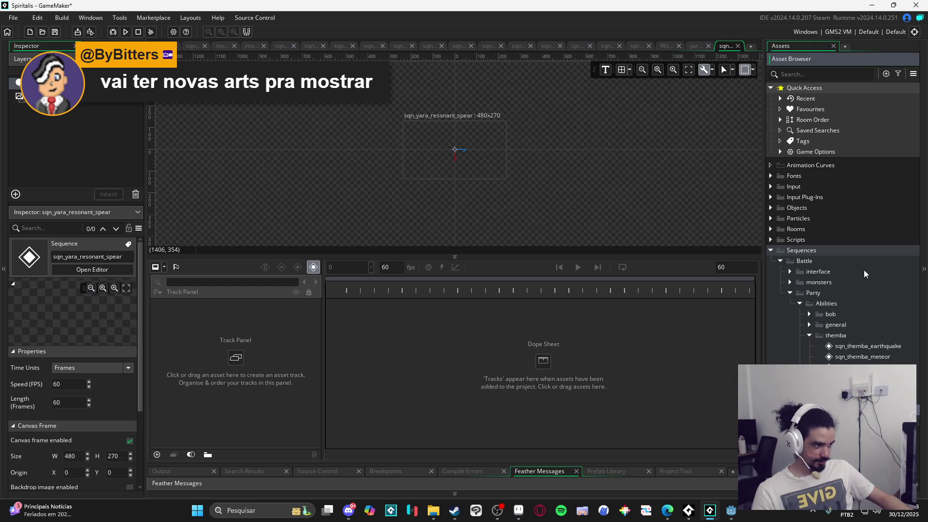
- Add spr_vfx_stonefist_bg from Themba's stonefist folder as a track and position it over the frame
scroll(840, 222, "down", 5)
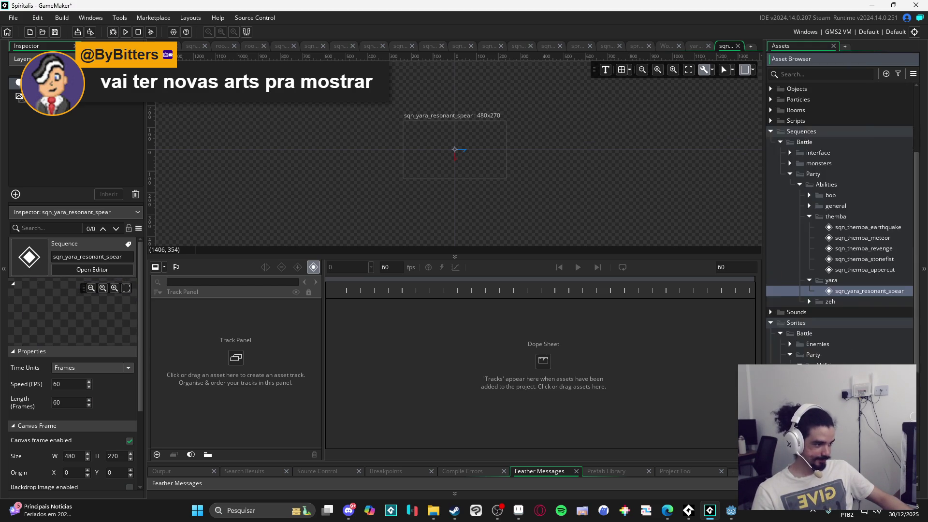
left_click(807, 300)
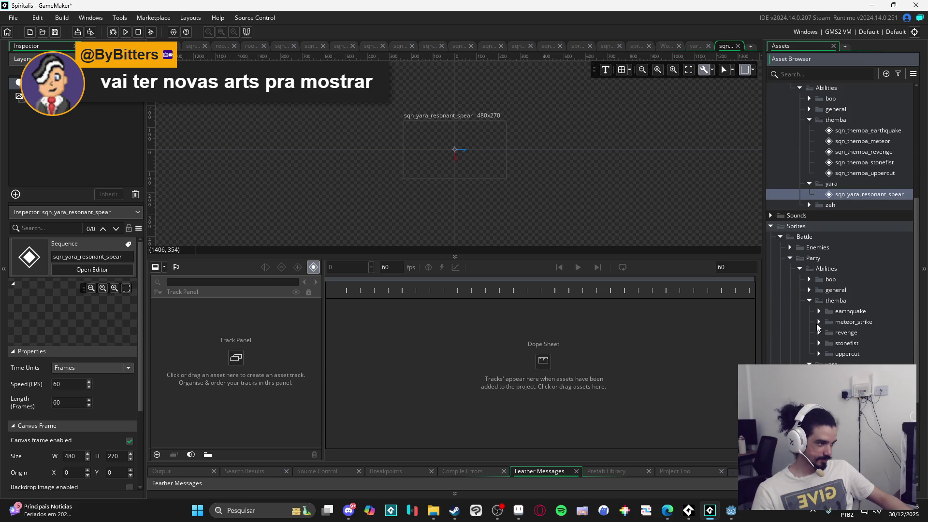
left_click(818, 354)
left_click(865, 364)
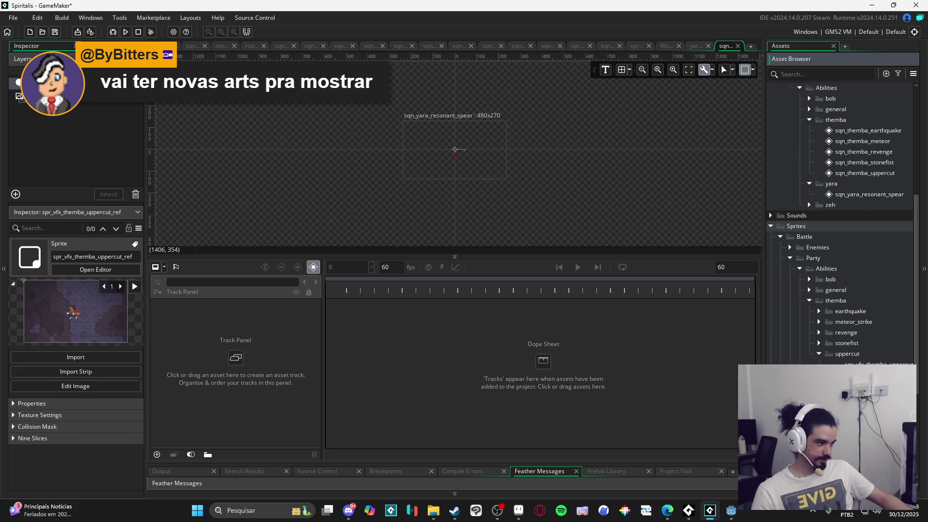
left_click(819, 343)
left_click(870, 375)
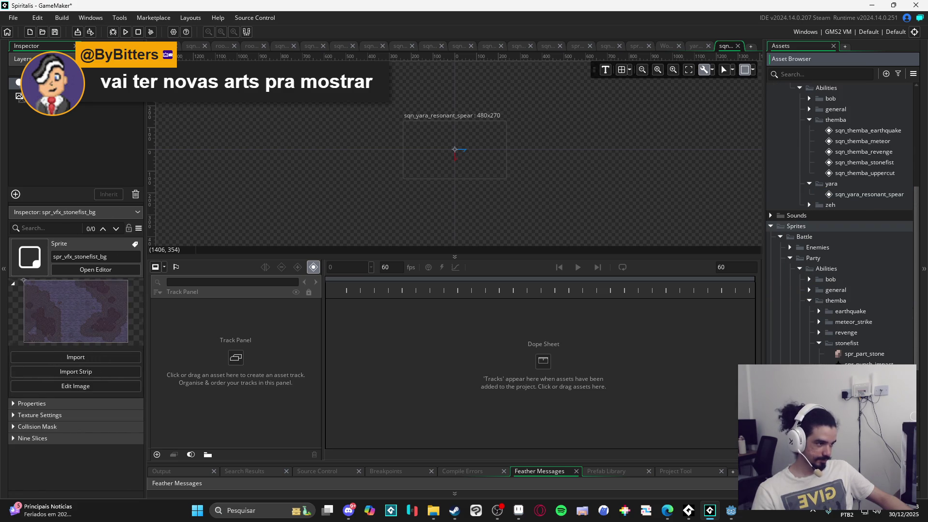
left_click_drag(869, 375, 454, 152)
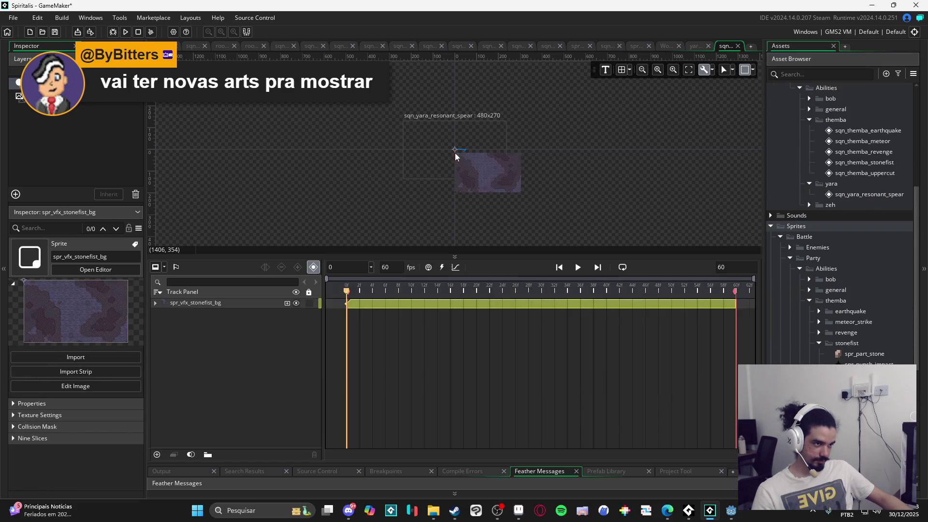
scroll(486, 183, "up", 5)
mouse_move(603, 203)
left_mouse_down()
mouse_move(495, 125)
mouse_move(492, 138)
mouse_move(489, 129)
mouse_move(501, 127)
left_mouse_up()
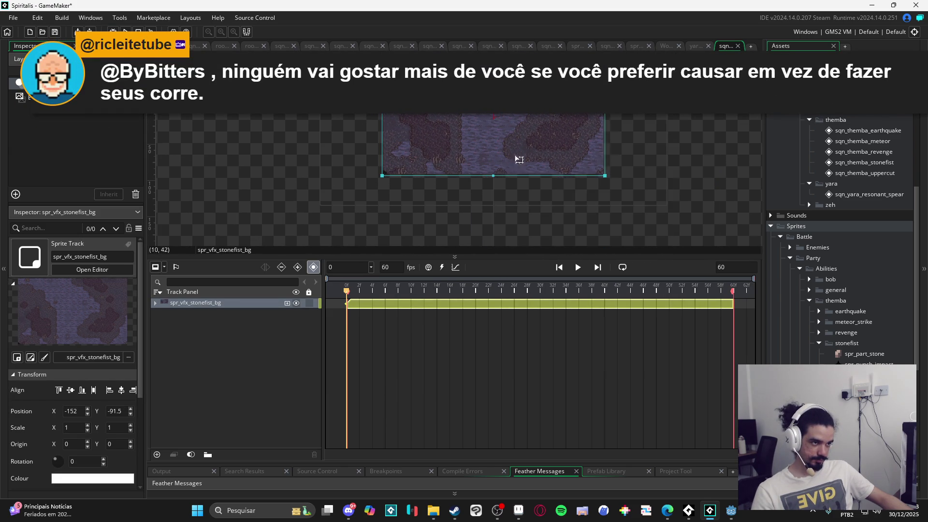
left_click(670, 181)
- Lock the stonefist background track, enlarge the canvas area, and expand the revenge sprite folder
left_click_drag(168, 144, 187, 239)
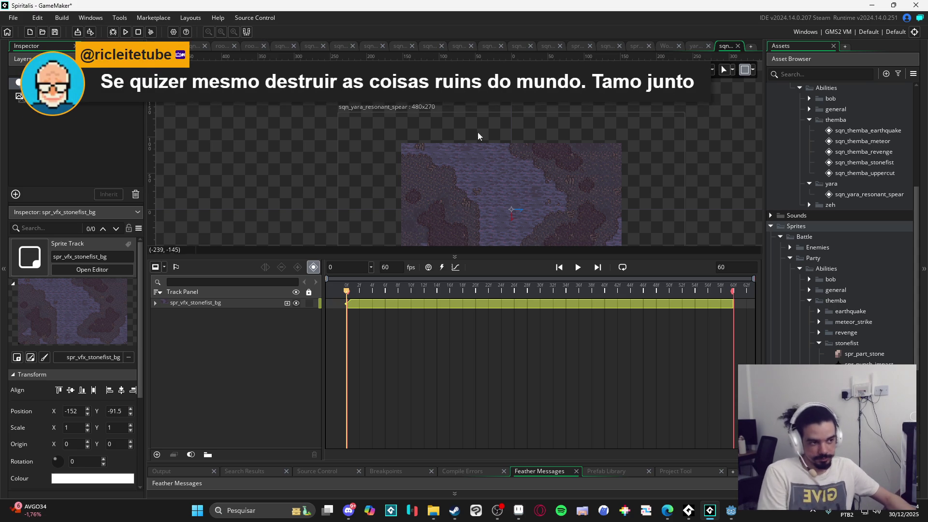
left_click_drag(620, 209, 579, 158)
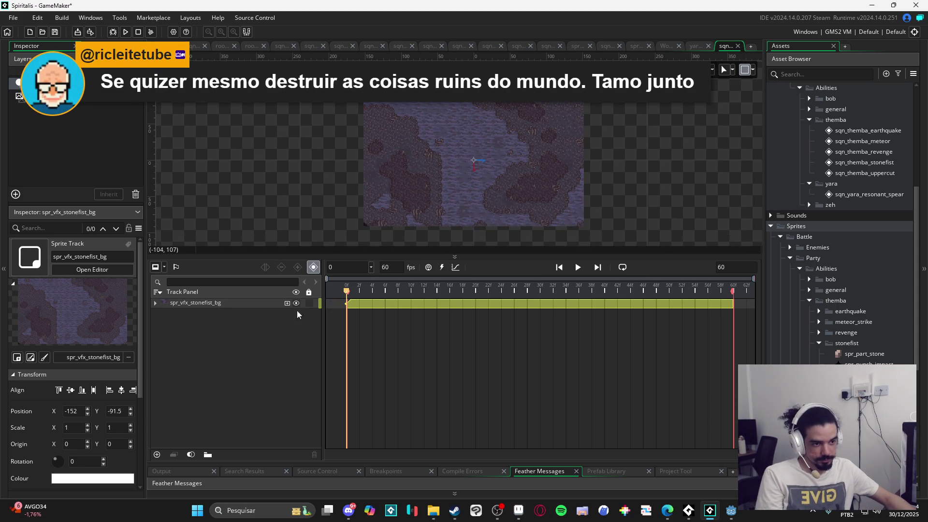
left_click(309, 302)
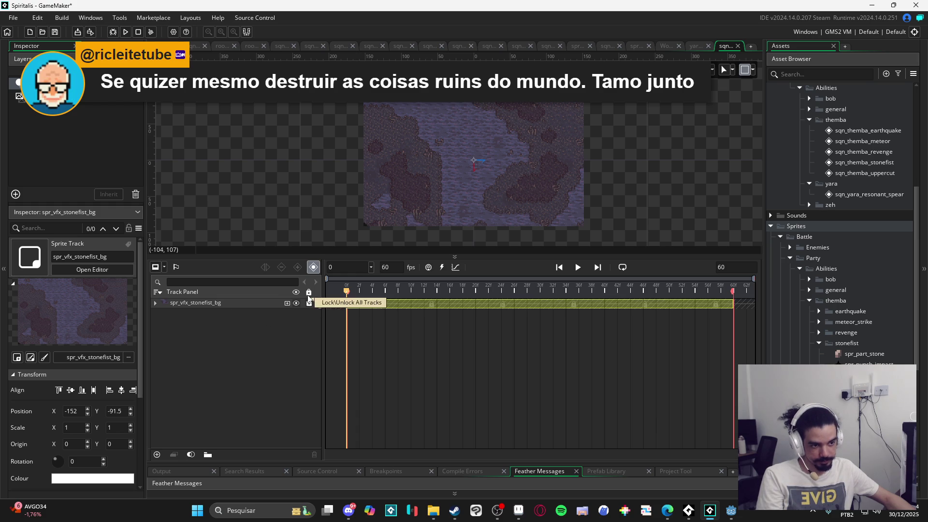
scroll(387, 202, "up", 2)
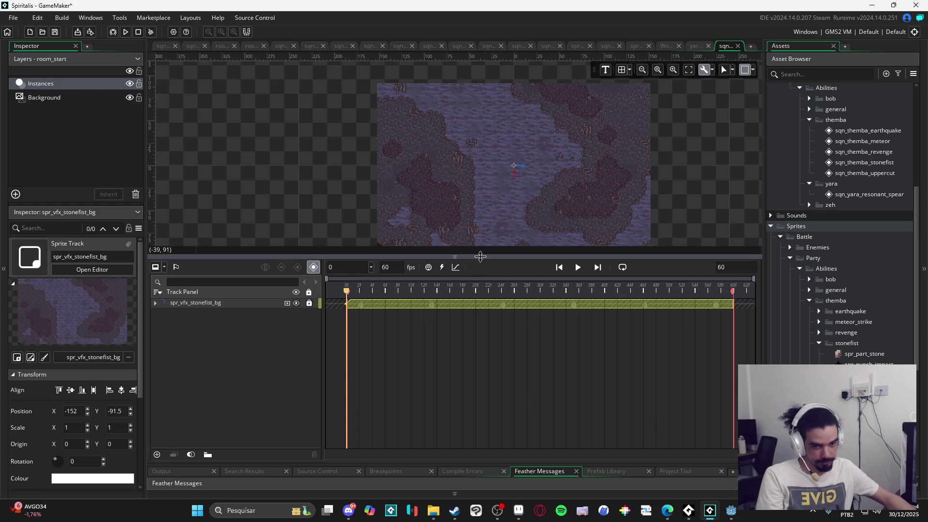
left_click_drag(484, 254, 483, 306)
scroll(512, 198, "up", 2)
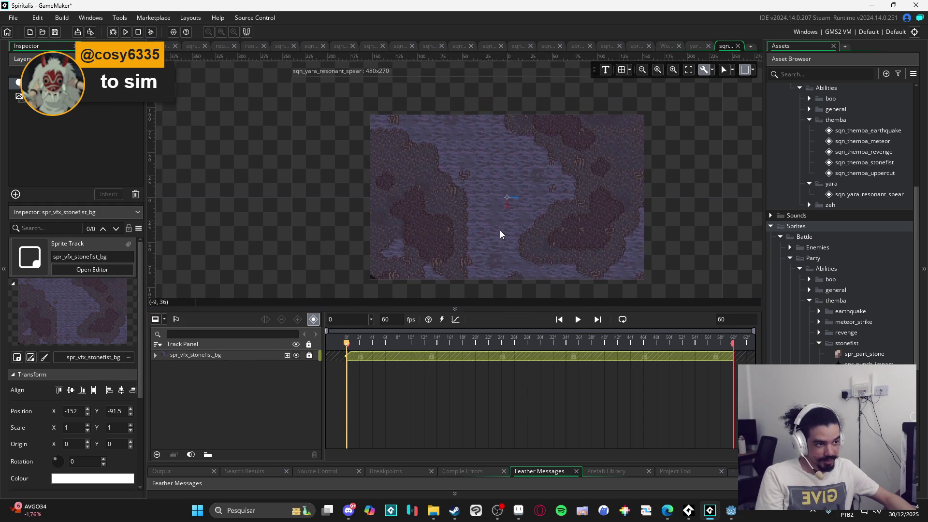
scroll(502, 205, "down", 2)
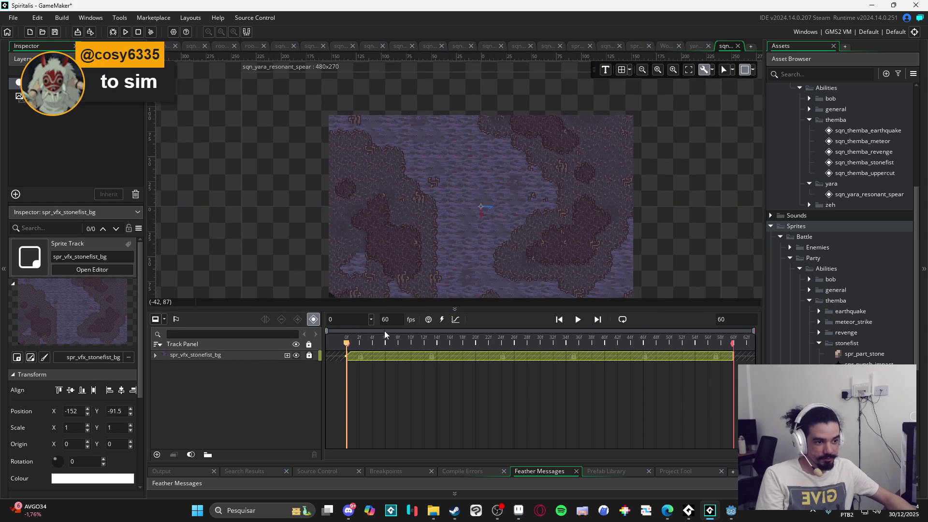
left_click(818, 333)
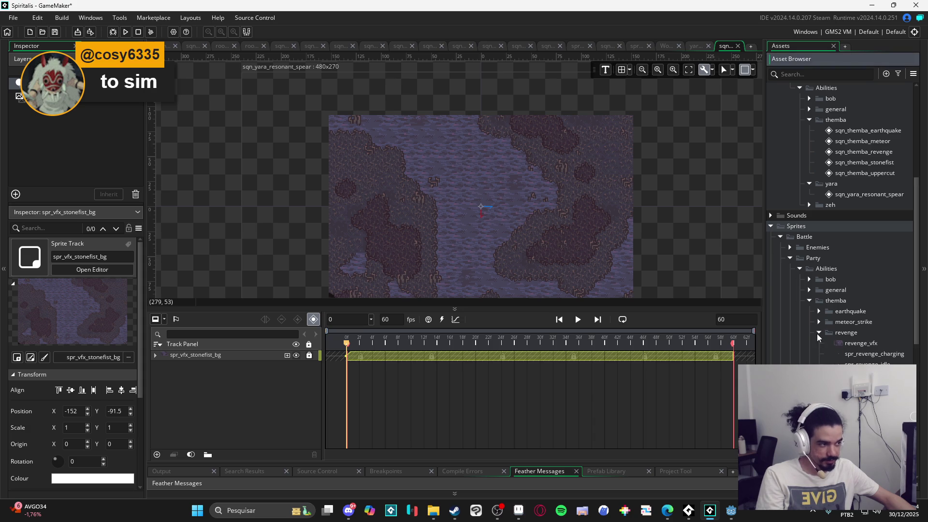
left_click(519, 511)
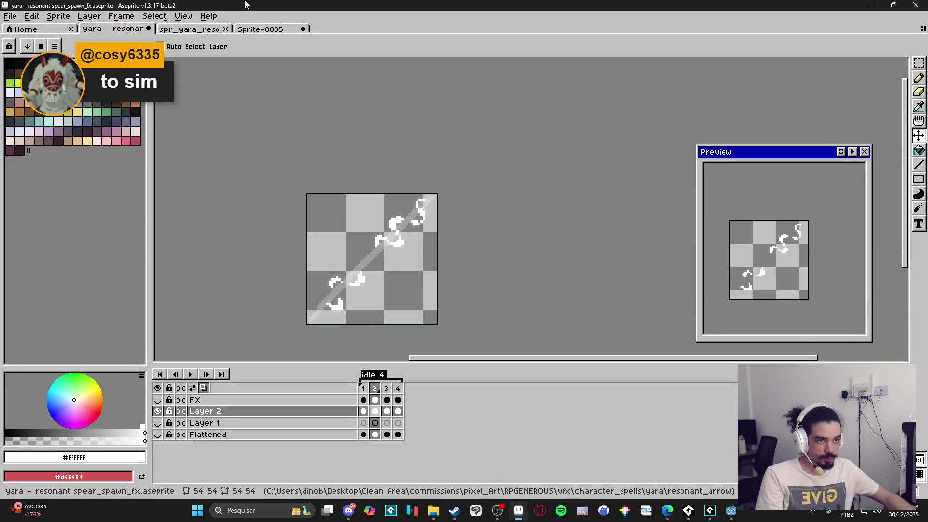
- Open themba - meteor strikes- v2.aseprite, glancing at a reference GIF along the way
left_click(194, 29)
left_click(114, 29)
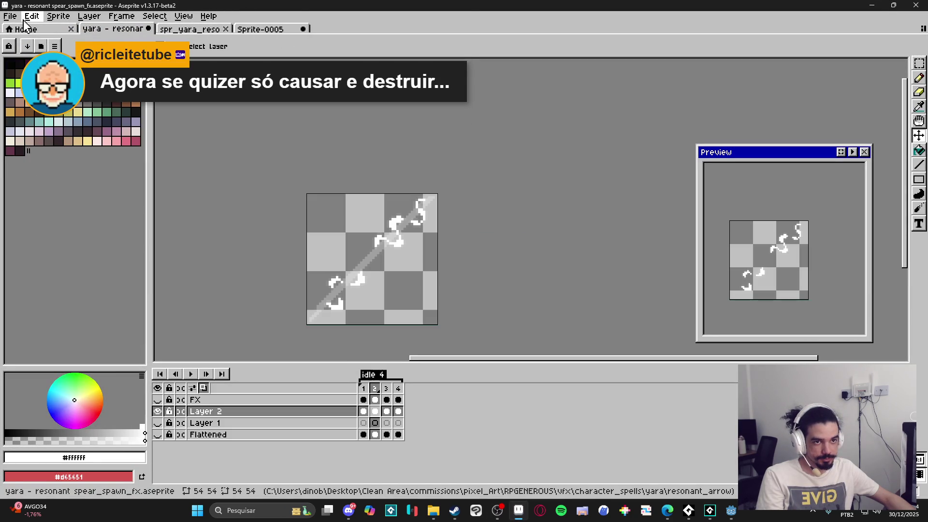
left_click(9, 16)
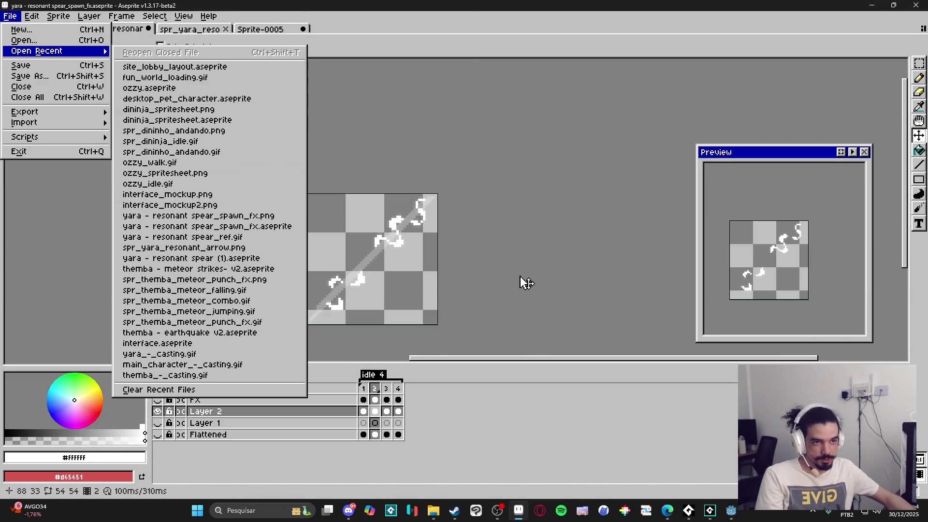
left_click(488, 463)
left_click(433, 511)
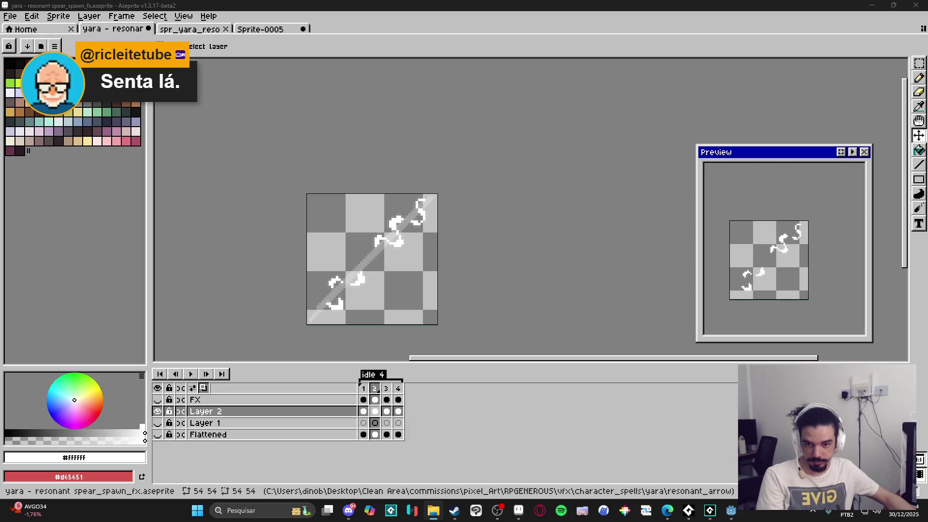
key("alt+Tab")
left_click(793, 122)
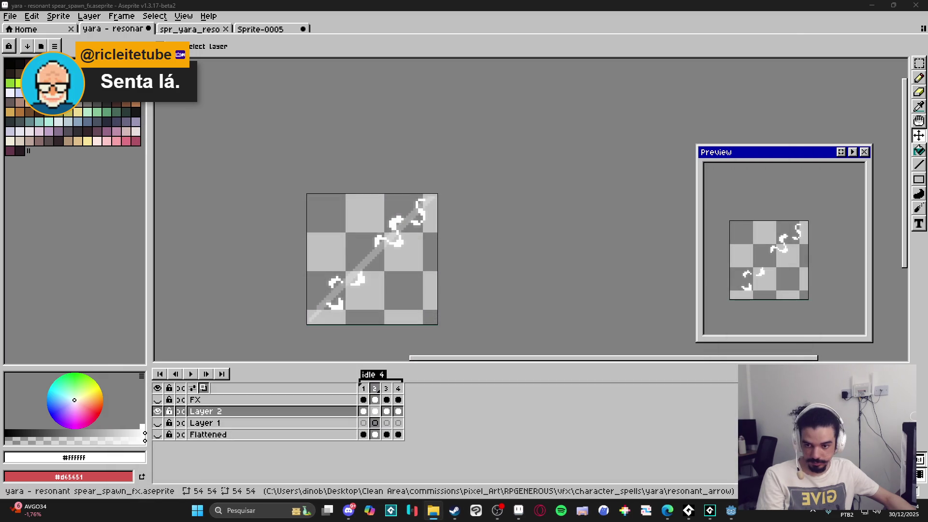
key("alt+Tab")
key("alt+Tab")
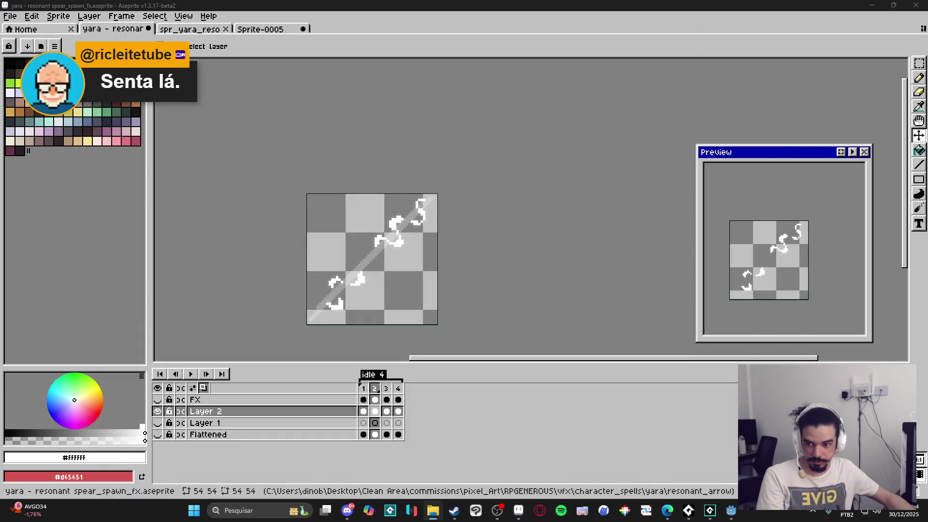
- Play the meteor strike animation from frame 1 while toggling the V2 Copy and V2 layers
scroll(556, 211, "up", 3)
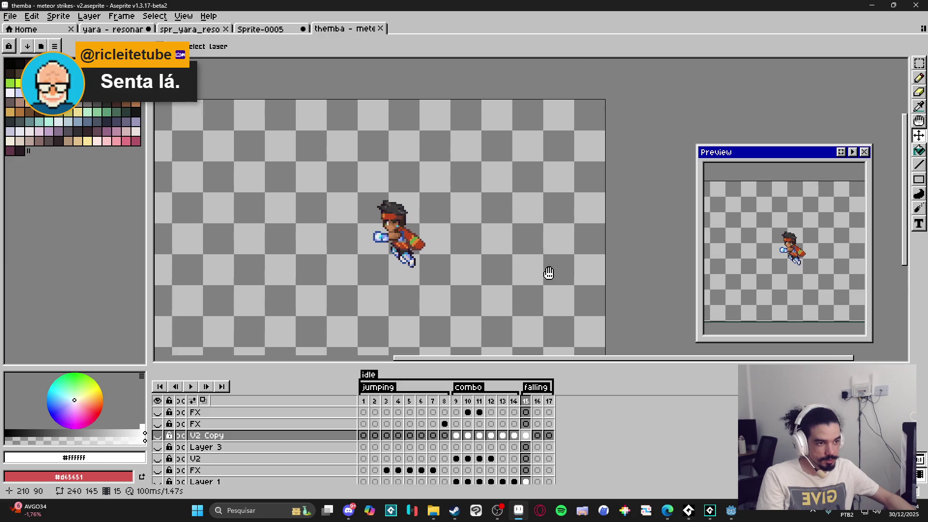
scroll(549, 273, "down", 1)
scroll(469, 243, "left", 3)
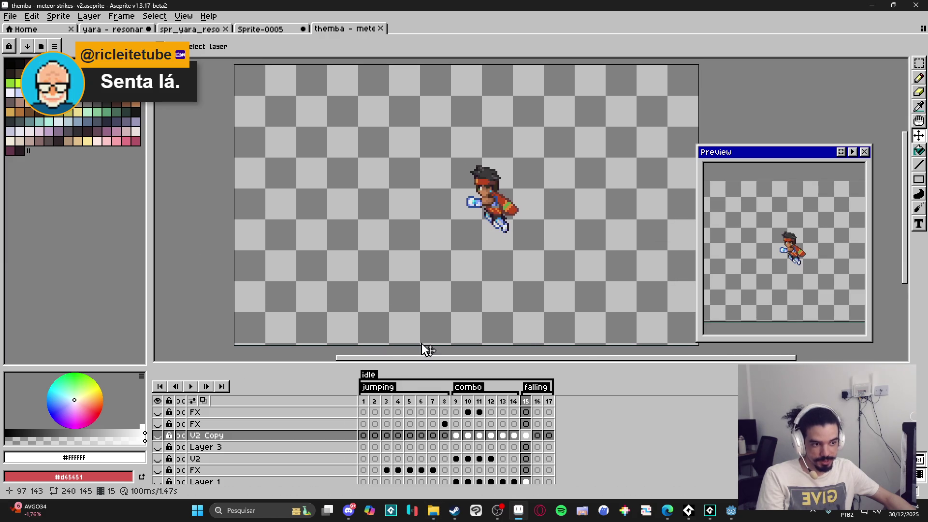
left_click(363, 402)
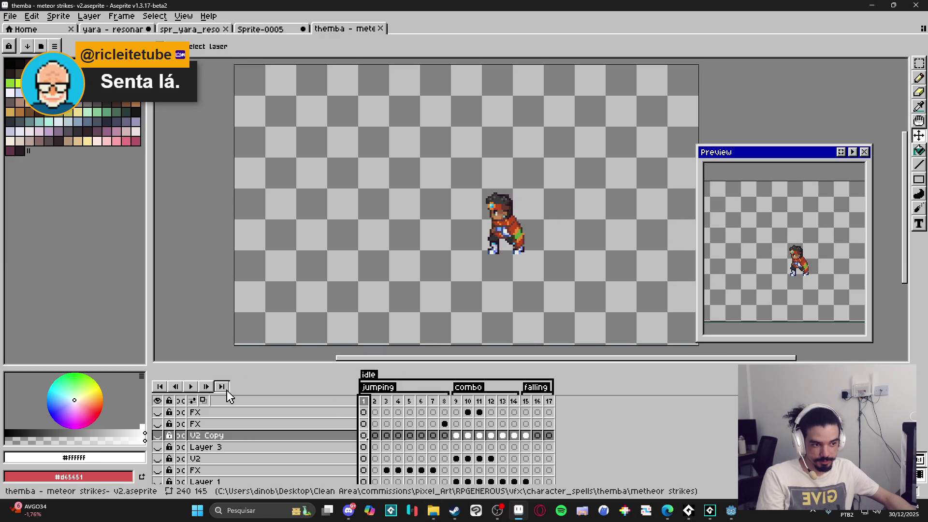
left_click(195, 388)
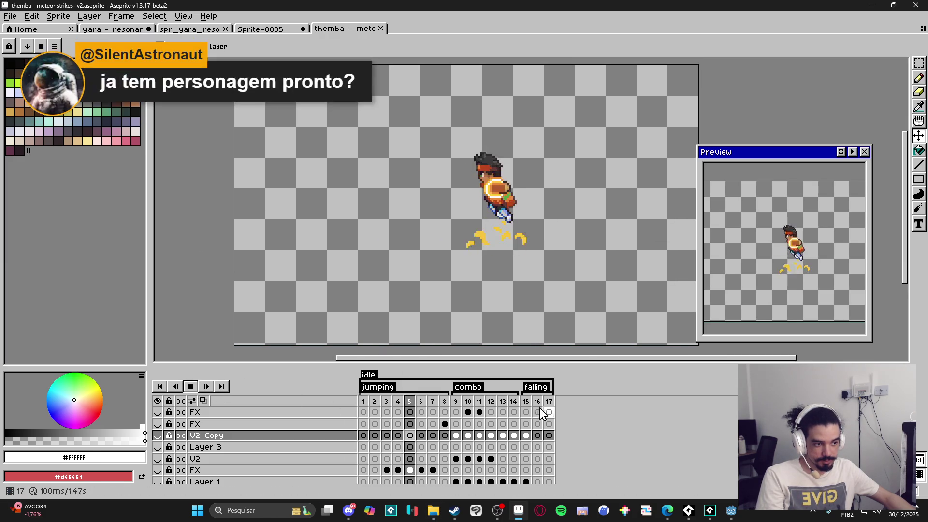
scroll(488, 300, "down", 1)
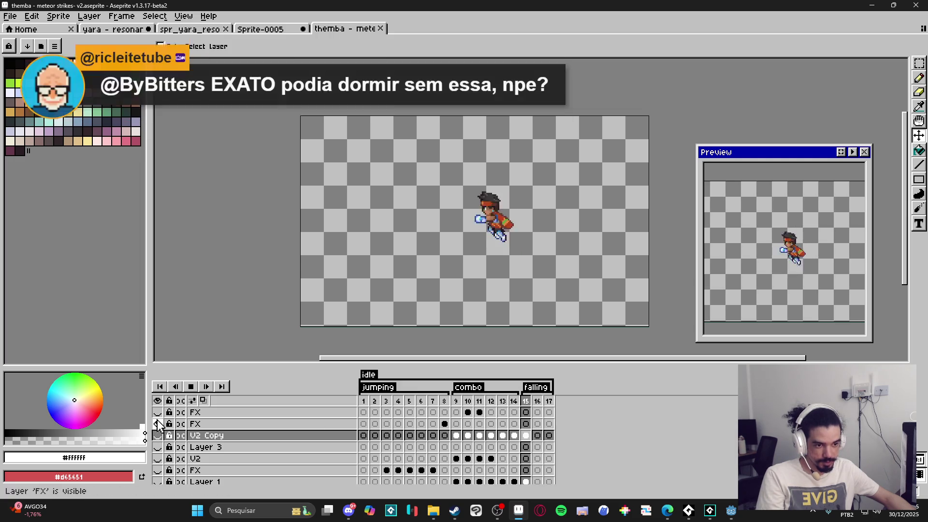
left_click(158, 436)
left_click(157, 458)
left_click(157, 436)
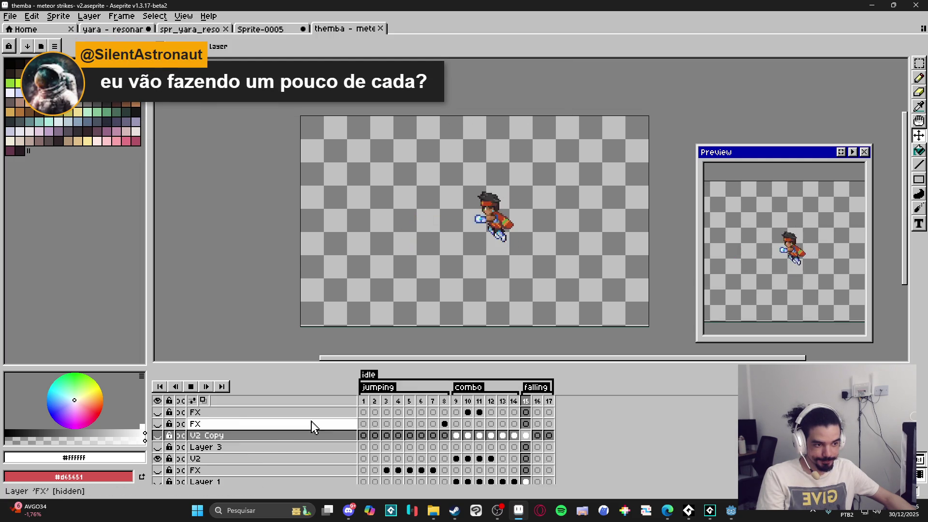
scroll(408, 445, "down", 2)
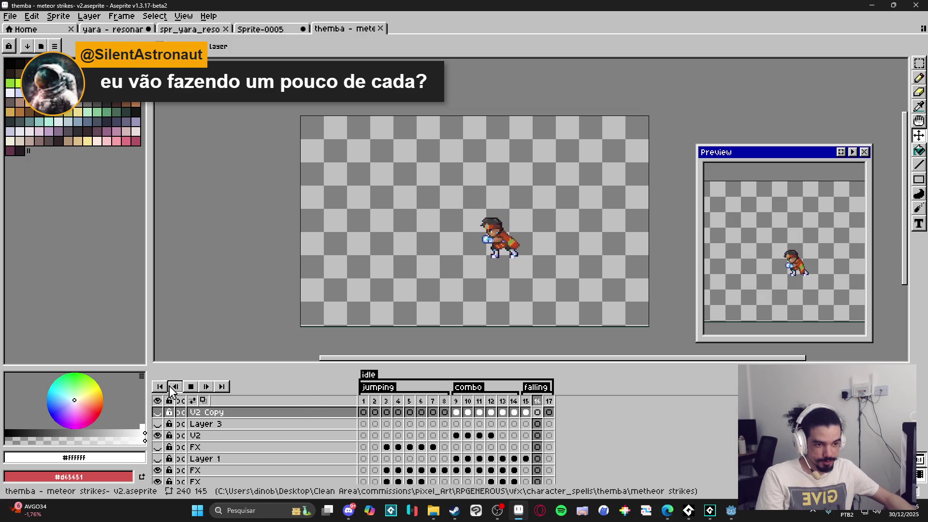
left_click(190, 386)
- Show the V2 Copy, FX, Layer 1 and Layer 3 layers and replay through frames 9–10
scroll(162, 425, "up", 2)
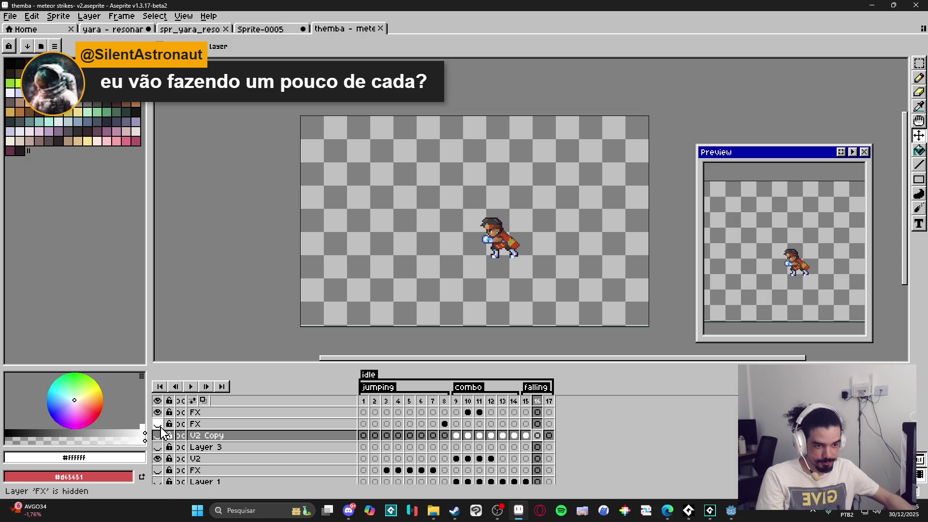
left_click(157, 435)
scroll(160, 437, "down", 2)
left_click(158, 446)
left_click(157, 458)
left_click(157, 424)
left_click(363, 401)
left_click(191, 386)
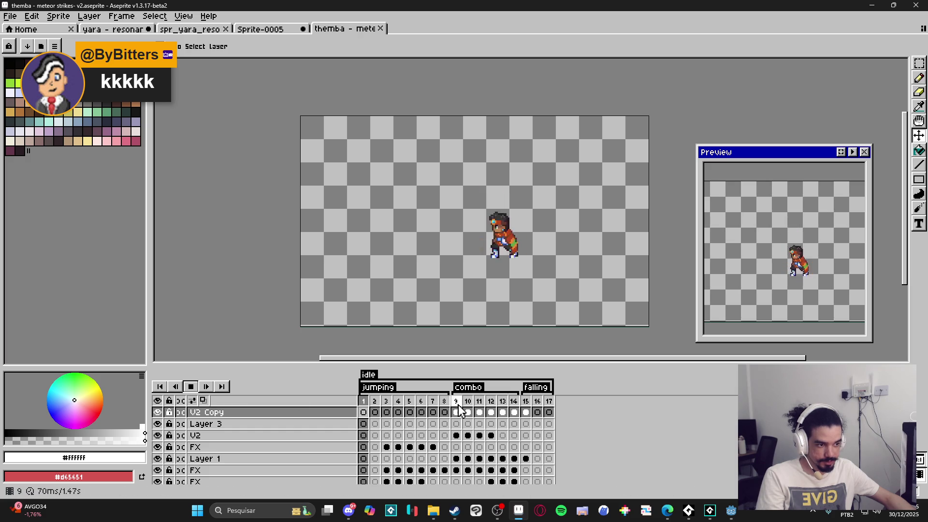
left_click(191, 386)
scroll(424, 193, "up", 1)
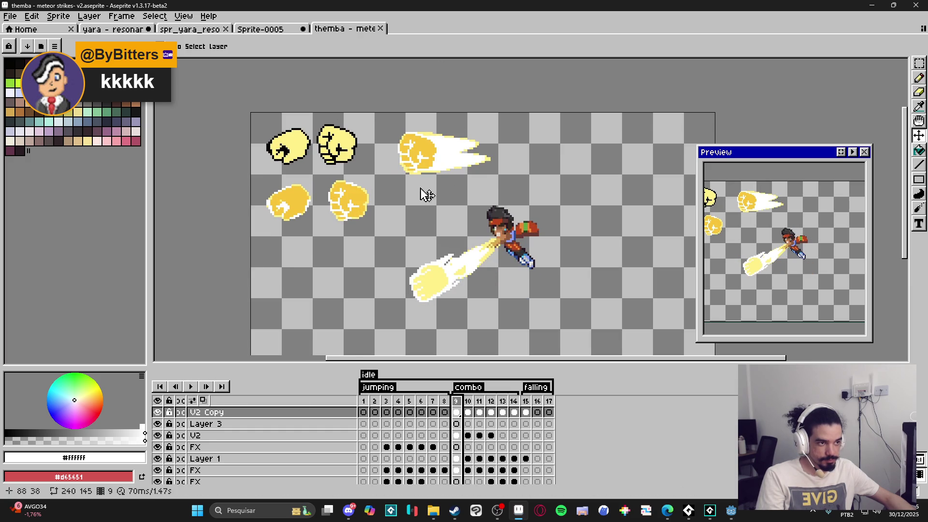
left_click(191, 387)
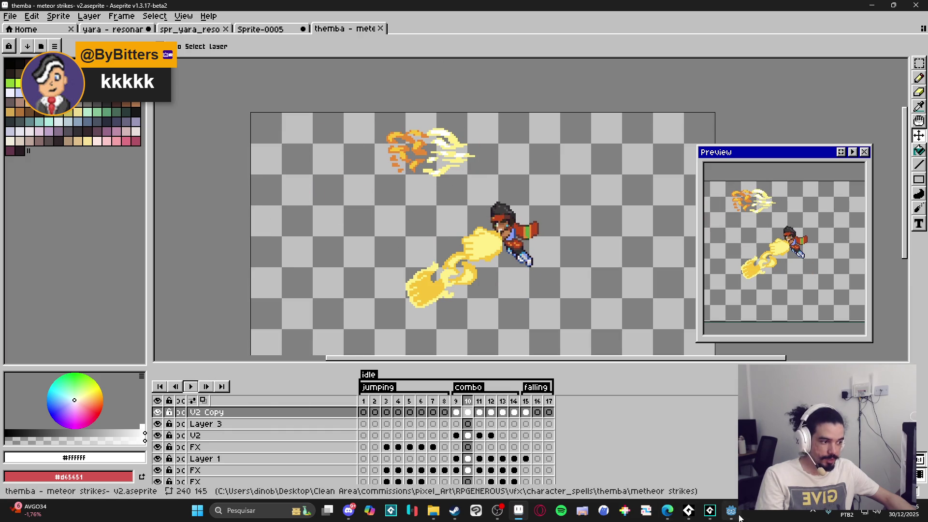
left_click(709, 514)
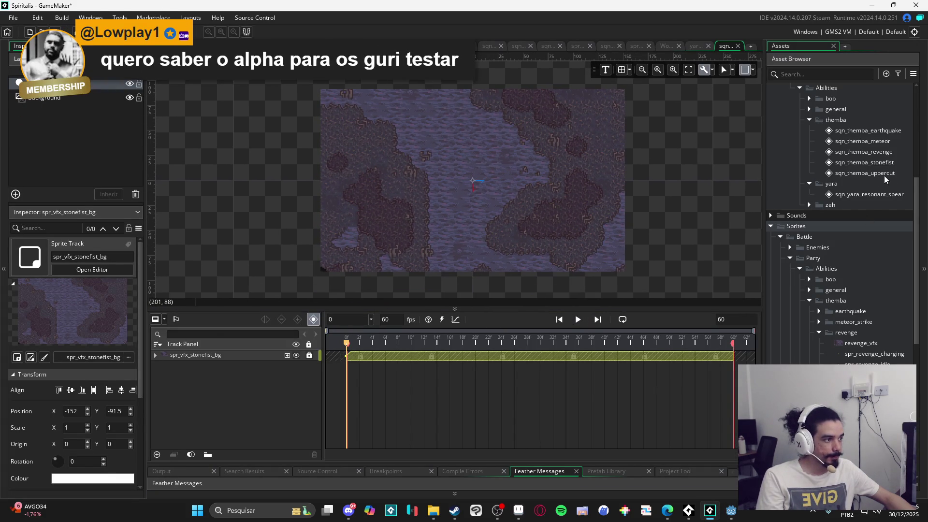
- Open sqn_themba_meteor, enlarge its timeline to show every track, and scrub through its frames
double_click(890, 141)
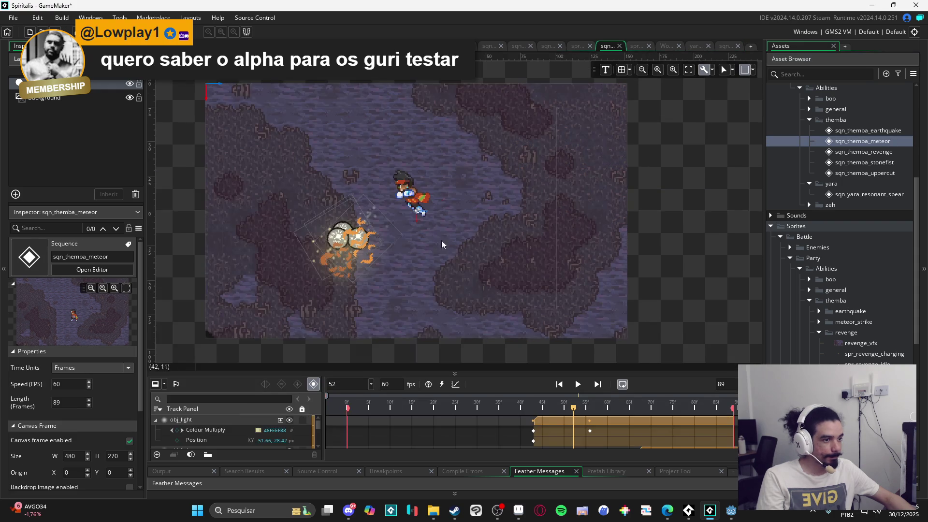
scroll(442, 239, "up", 2)
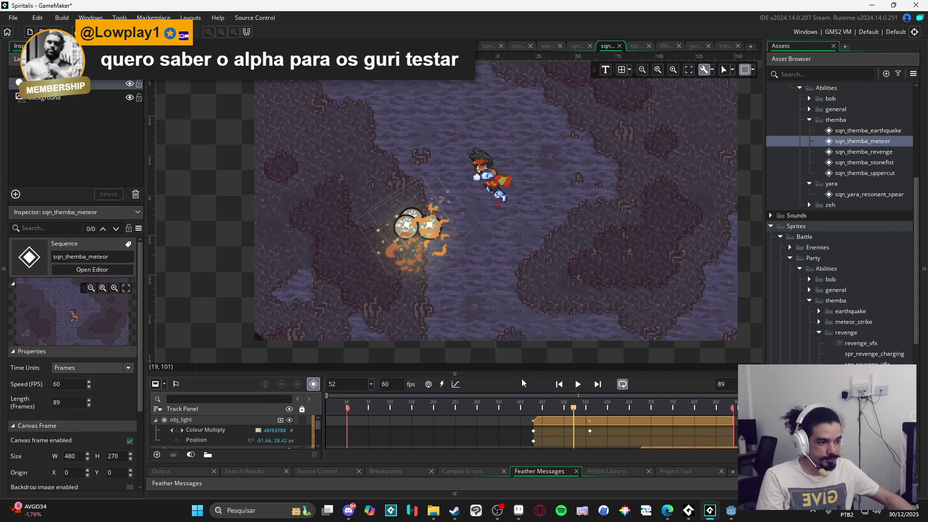
mouse_move(521, 373)
left_mouse_down()
mouse_move(521, 144)
mouse_move(521, 158)
left_mouse_up()
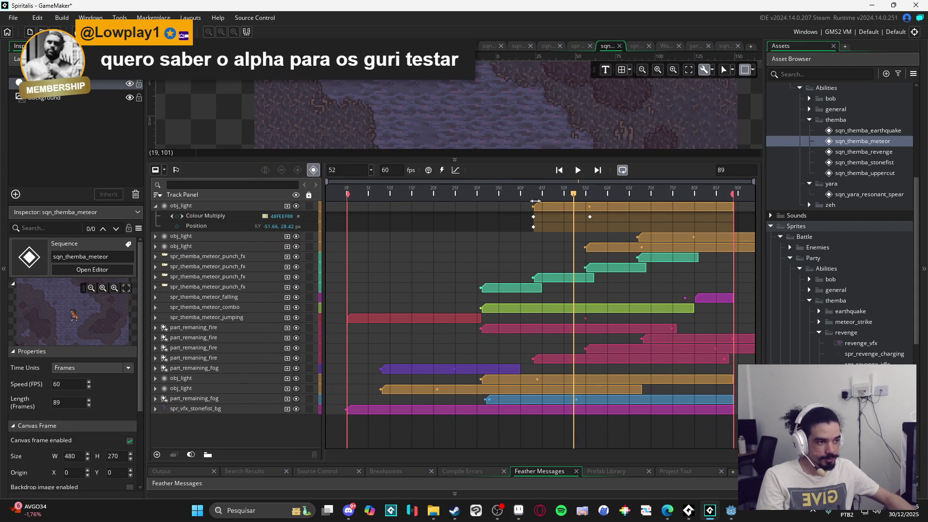
scroll(514, 131, "down", 2)
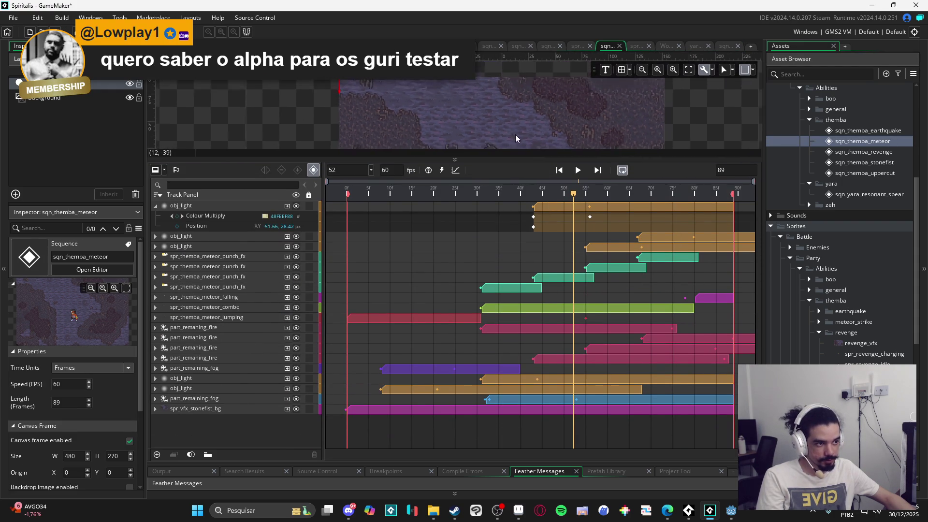
scroll(516, 136, "down", 1)
mouse_move(515, 159)
left_mouse_down()
mouse_move(508, 218)
mouse_move(511, 166)
left_mouse_up()
mouse_move(575, 206)
left_mouse_down()
mouse_move(363, 213)
mouse_move(585, 207)
mouse_move(689, 219)
mouse_move(346, 203)
left_mouse_up()
- Rebalance canvas and timeline, play the meteor sequence, and inspect the obj_light track
left_click_drag(521, 160, 521, 336)
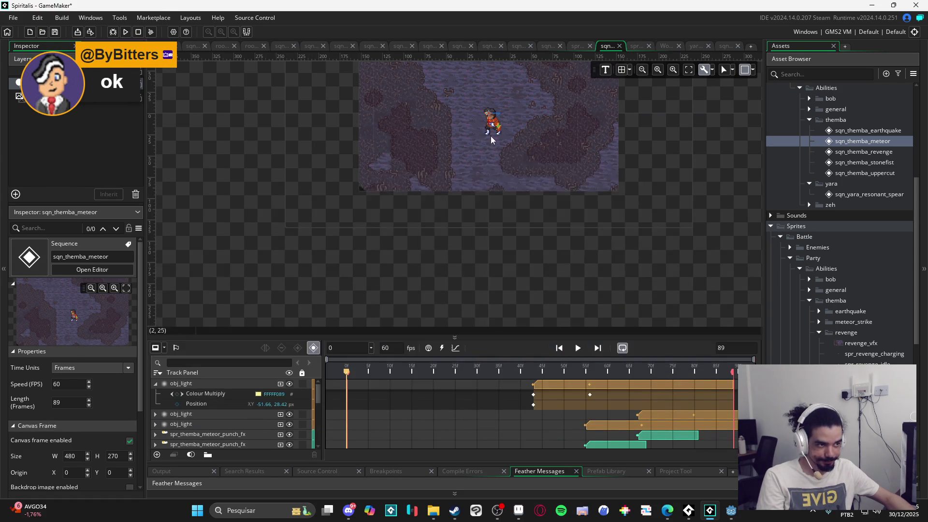
scroll(491, 135, "up", 5)
scroll(476, 257, "up", 1)
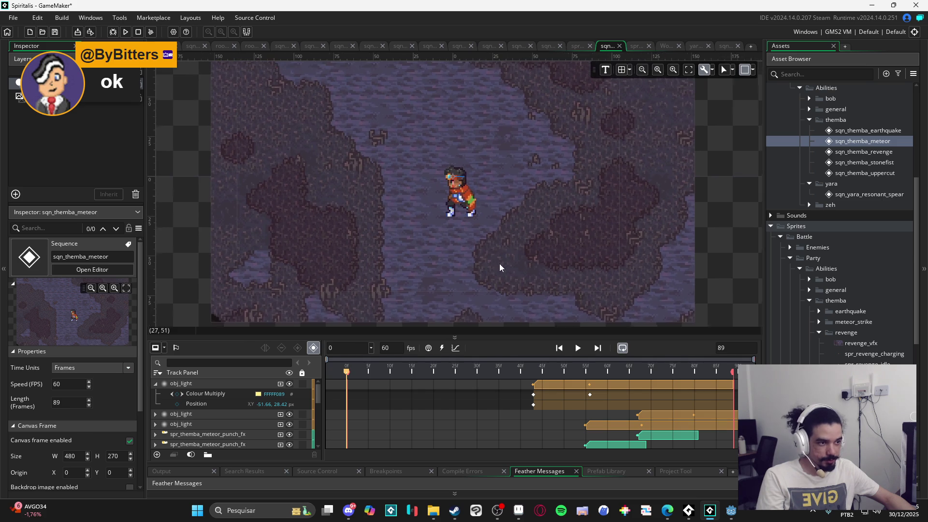
left_click_drag(510, 335, 510, 273)
mouse_move(542, 308)
left_mouse_down()
mouse_move(517, 308)
mouse_move(638, 309)
left_mouse_up()
key("space")
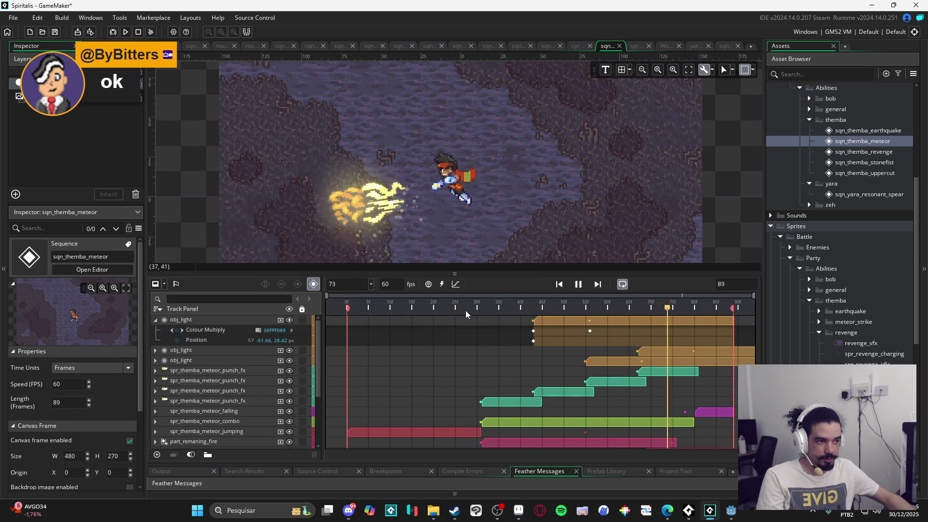
key("space")
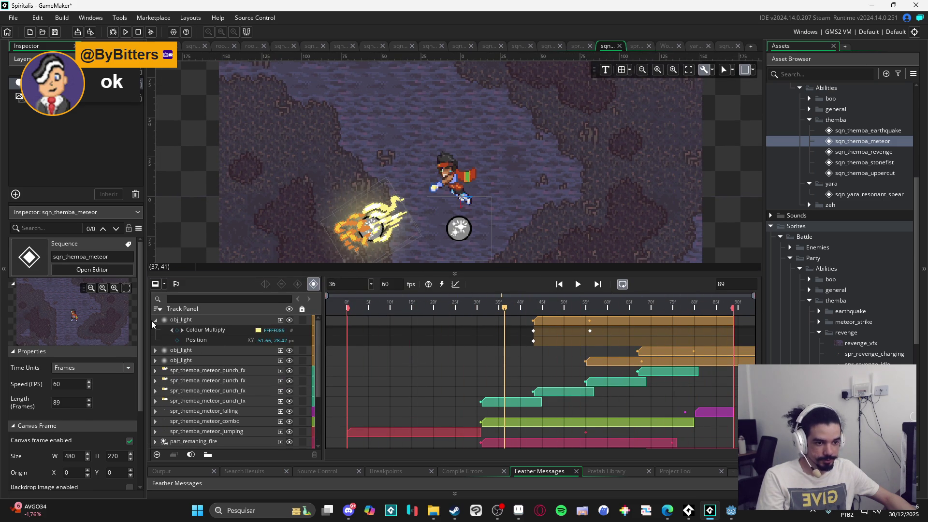
left_click(152, 320)
left_click(155, 320)
scroll(185, 372, "down", 3)
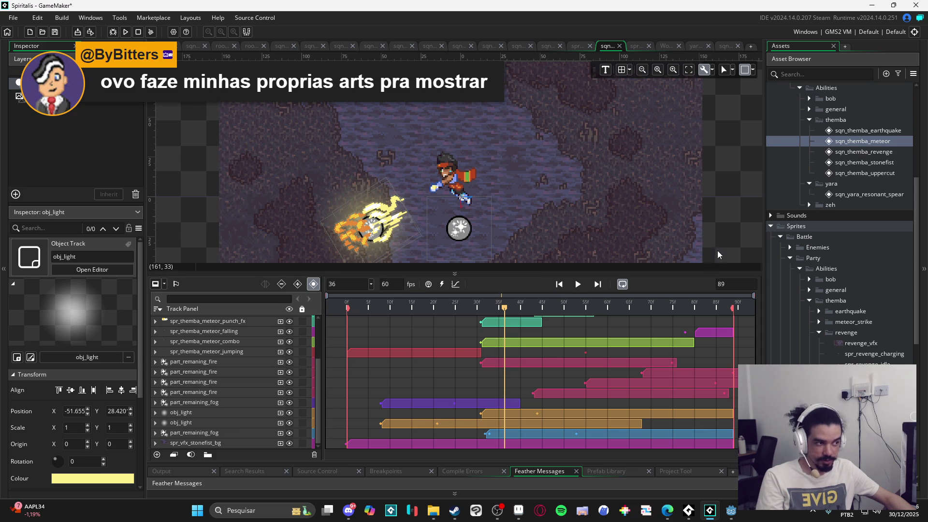
left_click_drag(691, 273, 690, 305)
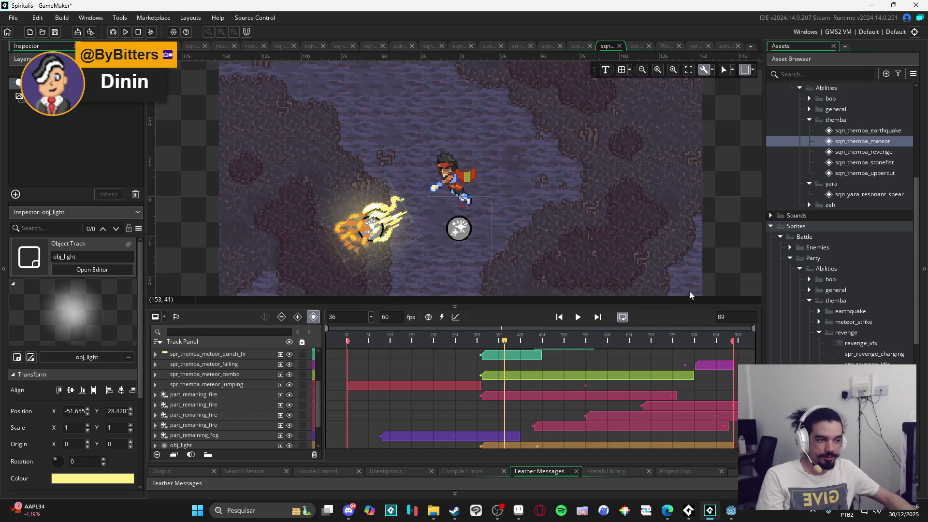
scroll(698, 256, "down", 3)
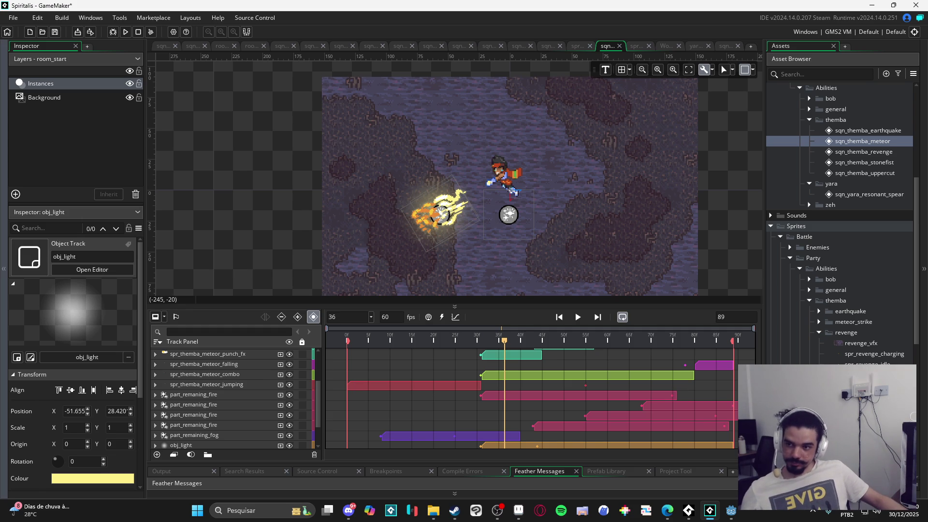
- Play and stop the sqn_themba_meteor preview, then open sqn_themba_uppercut
left_click(667, 510)
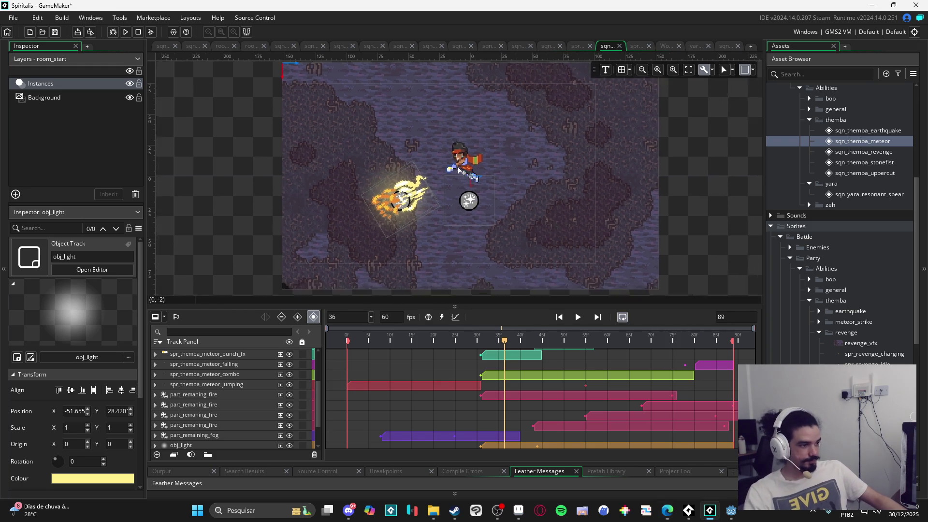
scroll(579, 378, "up", 3)
key("space")
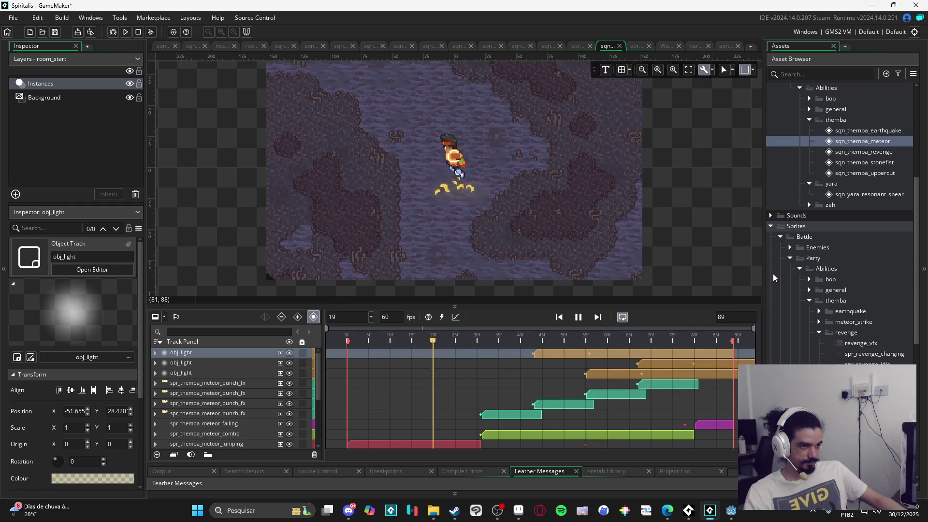
key("space")
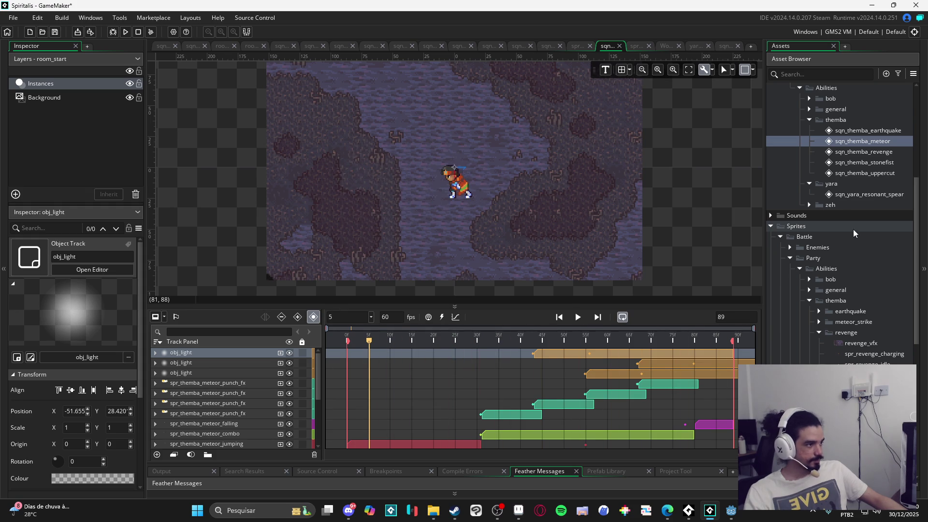
left_click(890, 175)
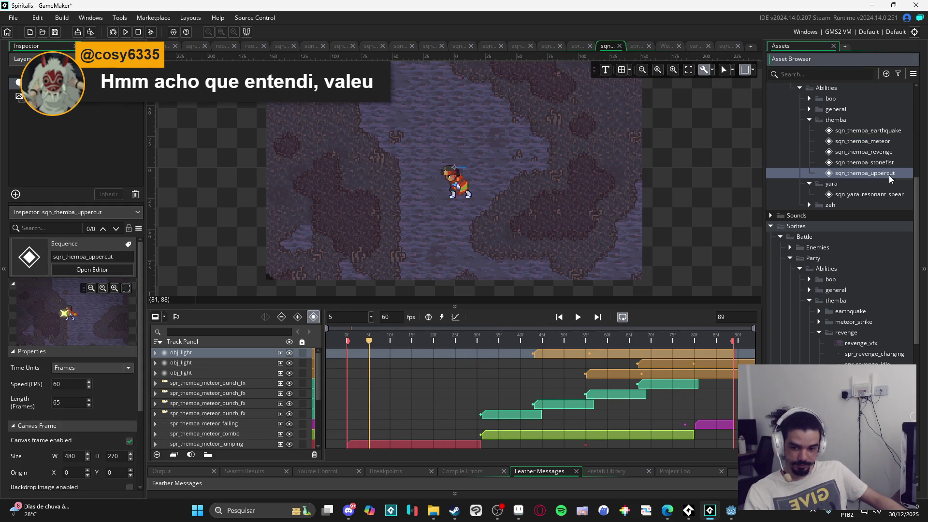
double_click(889, 175)
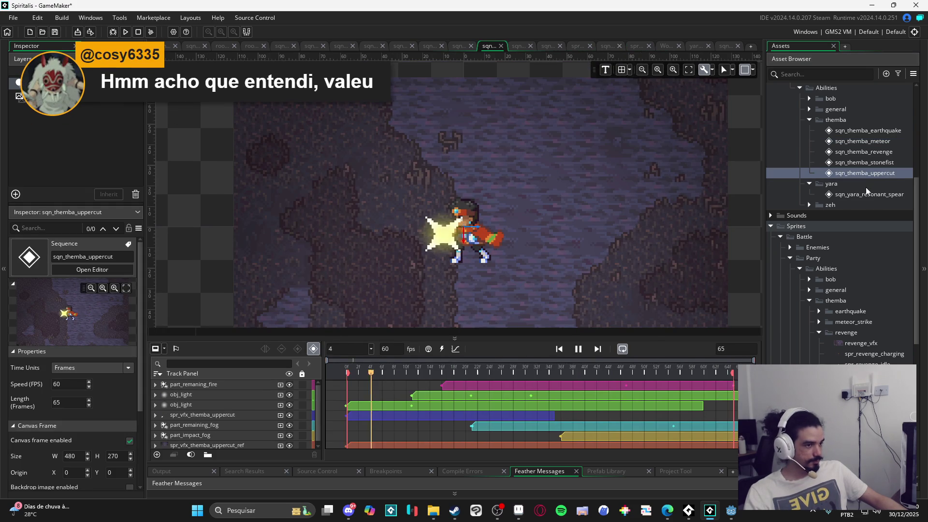
- Play the Themba stonefist sequence preview and pan to see more of the scene
double_click(868, 167)
key("space")
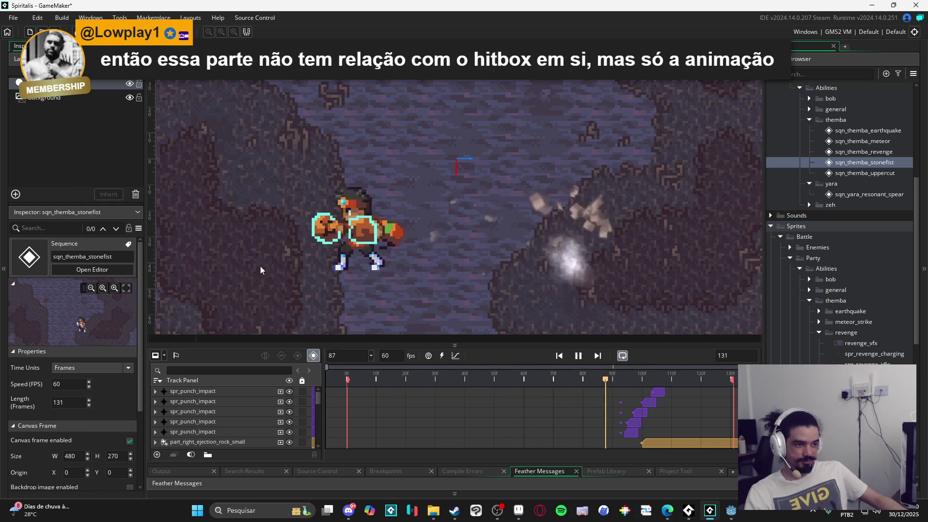
scroll(393, 268, "down", 3)
left_click_drag(422, 270, 464, 266)
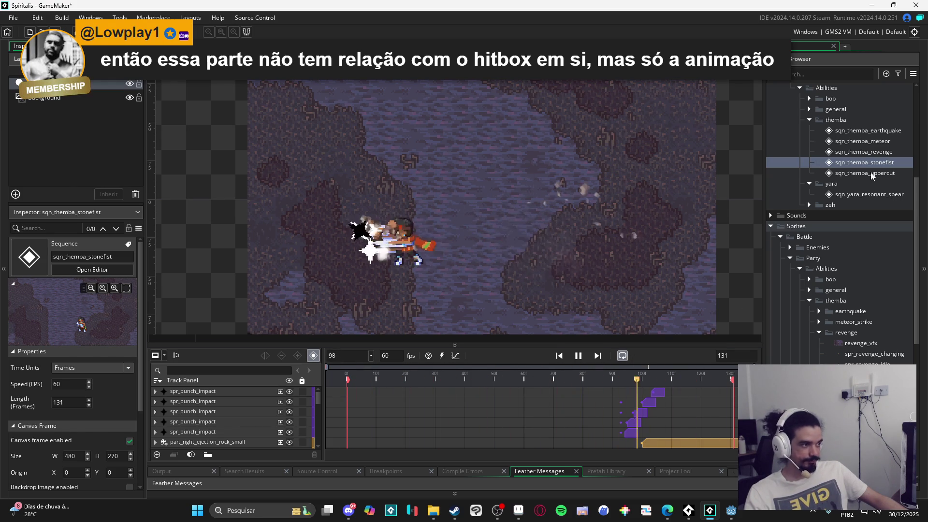
- Play the Themba earthquake sequence, then open sqn_yara_resonant_spear
left_click(886, 134)
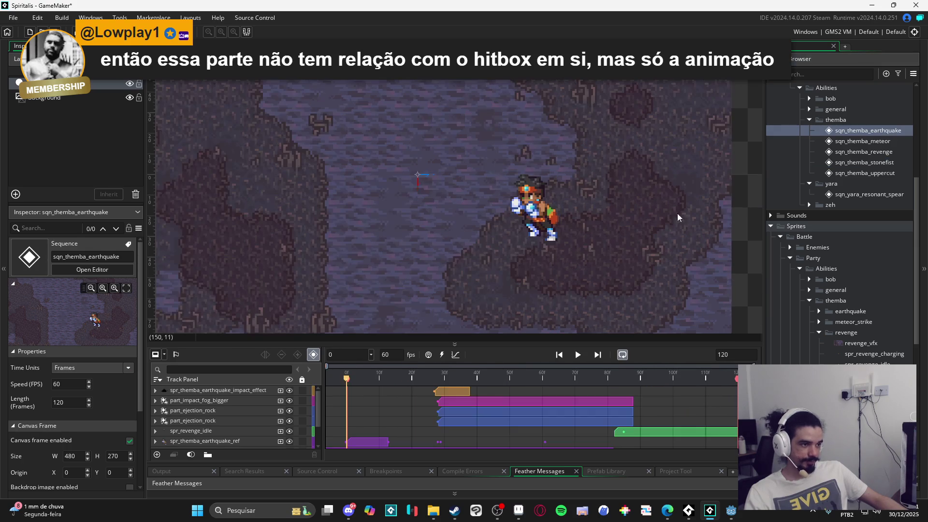
left_click(580, 356)
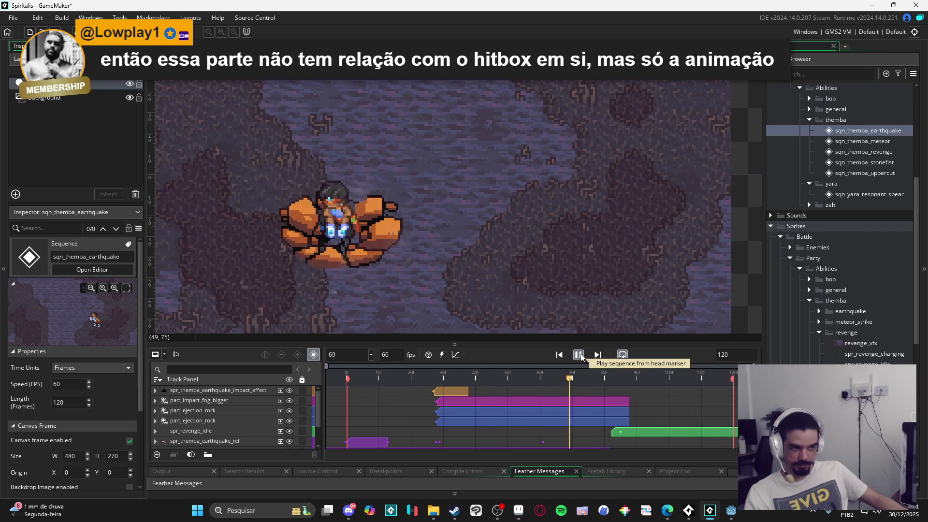
left_click(579, 355)
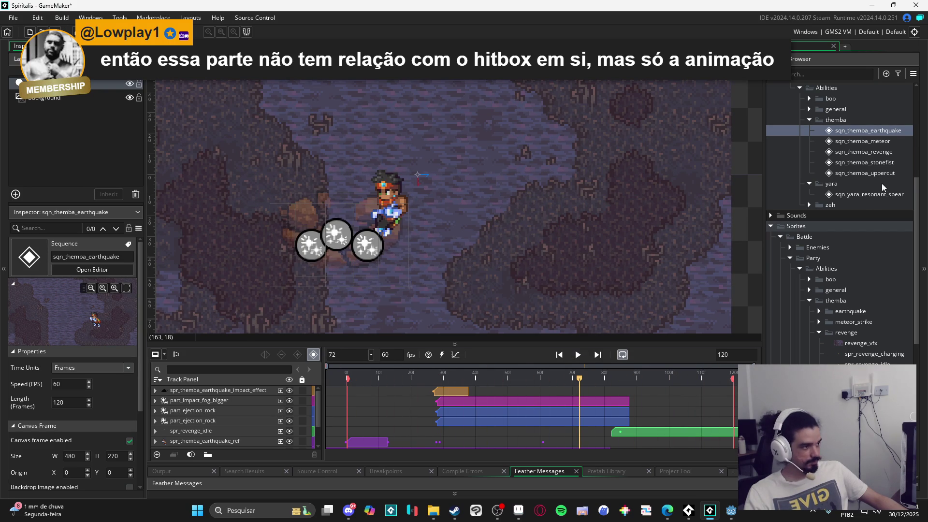
double_click(887, 194)
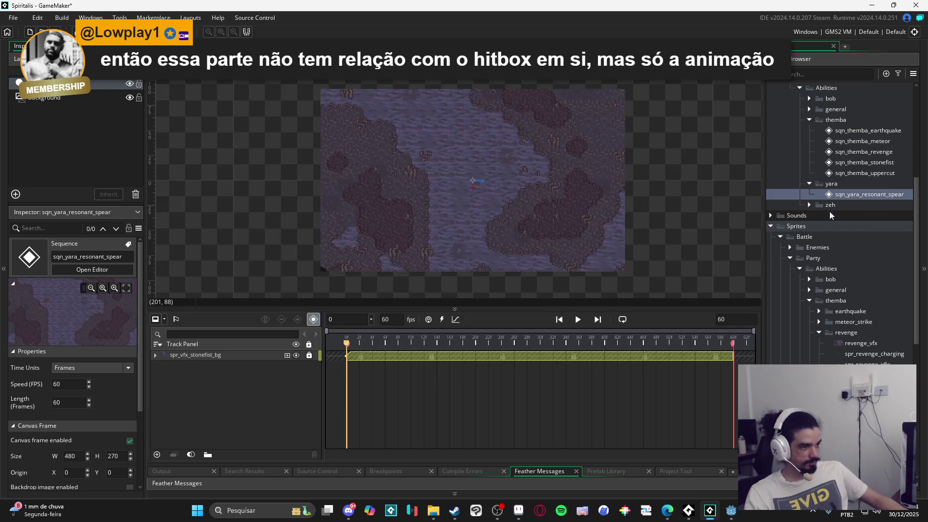
- Drag yara__resonant_spear_ref from the yara sprite folder into the sequence, placed near X 39.45, Y -40.5
left_click(818, 321)
left_click(818, 322)
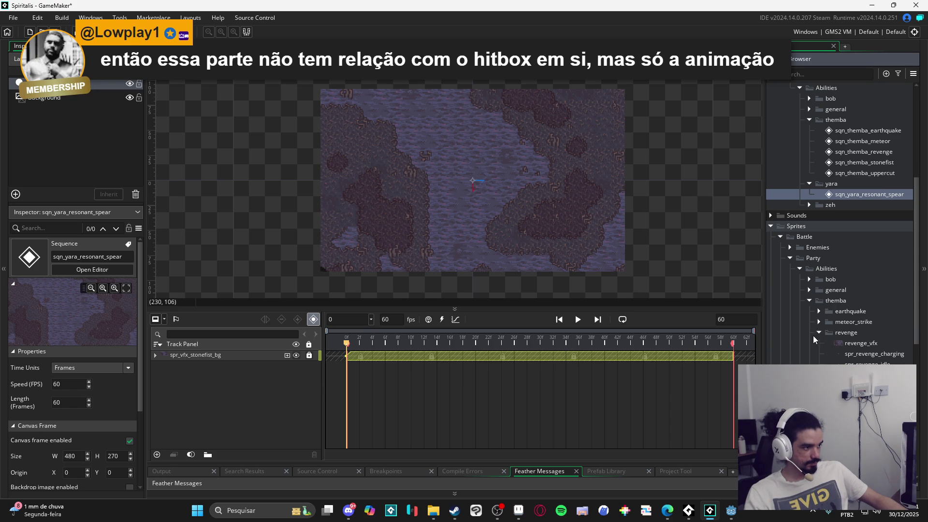
left_click(817, 333)
left_click(819, 343)
left_click(819, 343)
left_click(821, 355)
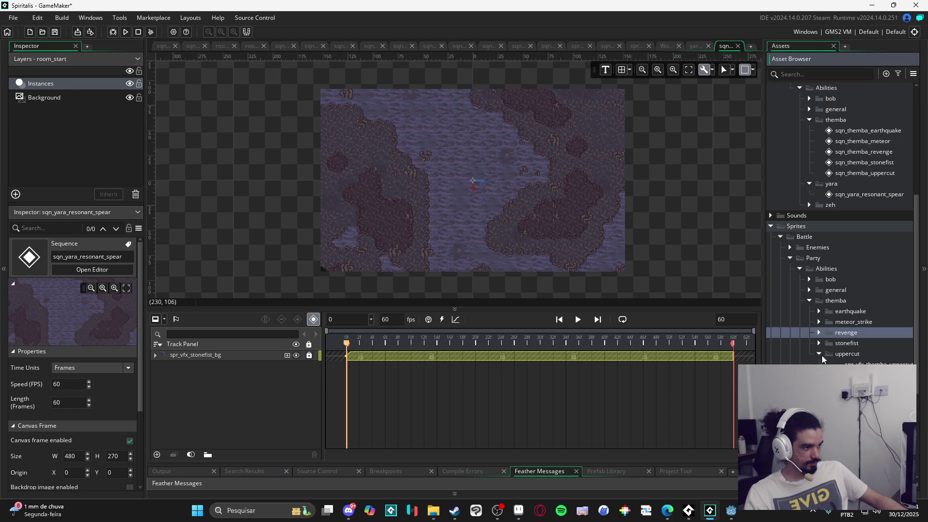
left_click(809, 301)
left_click(808, 313)
mouse_move(840, 334)
left_mouse_down()
mouse_move(489, 213)
mouse_move(478, 195)
left_mouse_up()
mouse_move(505, 260)
left_mouse_down()
mouse_move(485, 198)
mouse_move(485, 213)
mouse_move(544, 213)
left_mouse_up()
- Play the spear sequence and set its length to 300 frames
key("space")
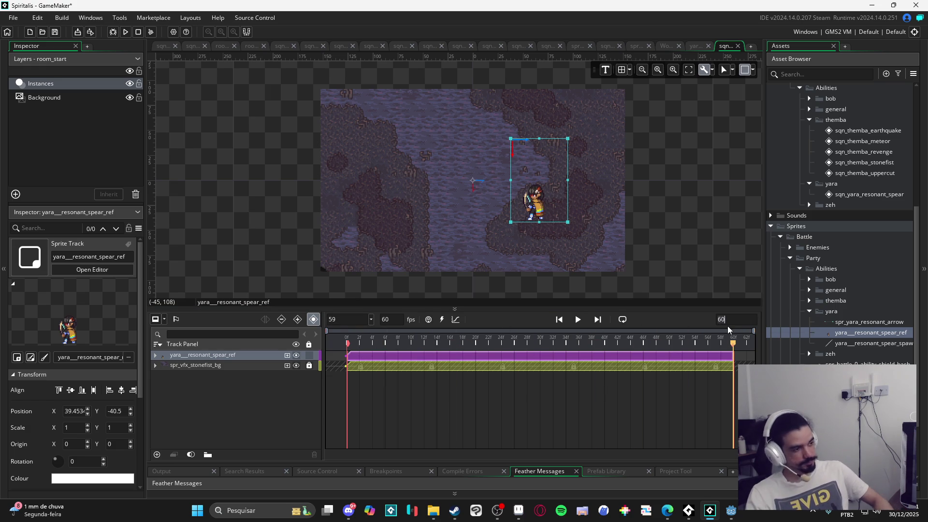
double_click(727, 327)
type("300")
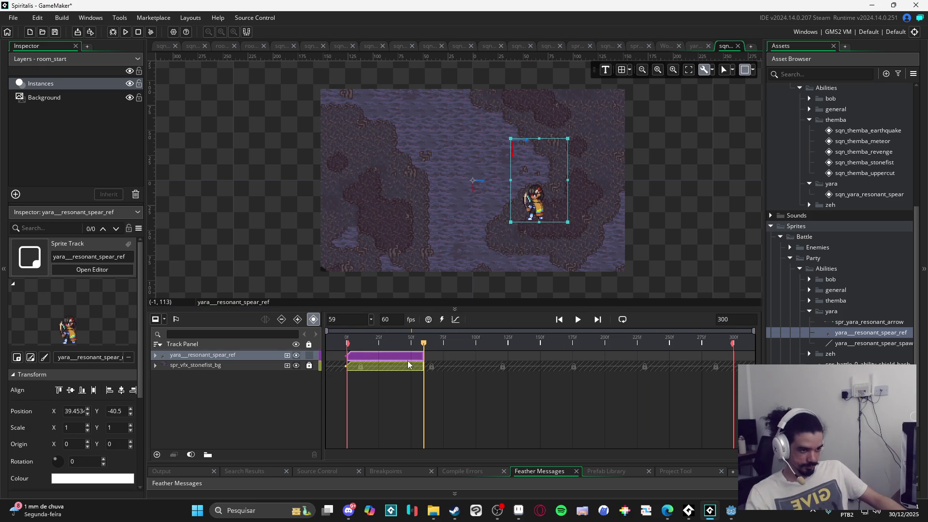
- Stretch the stonefist_bg and spear_ref clips to frame 300 and replay the sequence
left_click(371, 366)
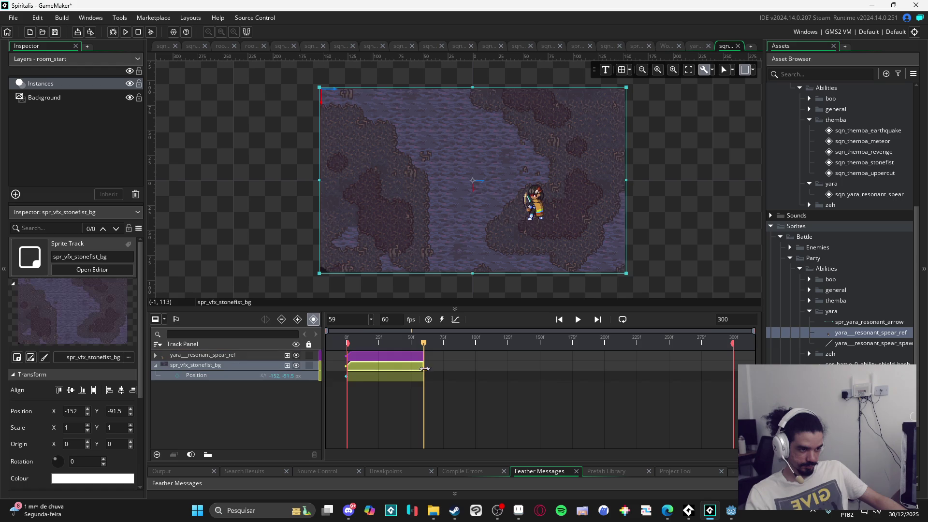
left_click_drag(423, 368, 720, 369)
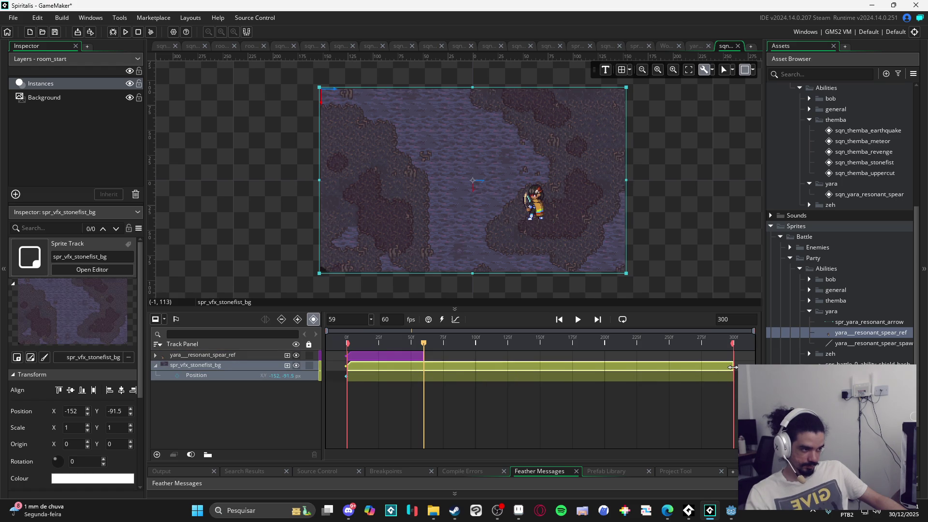
left_click(392, 357)
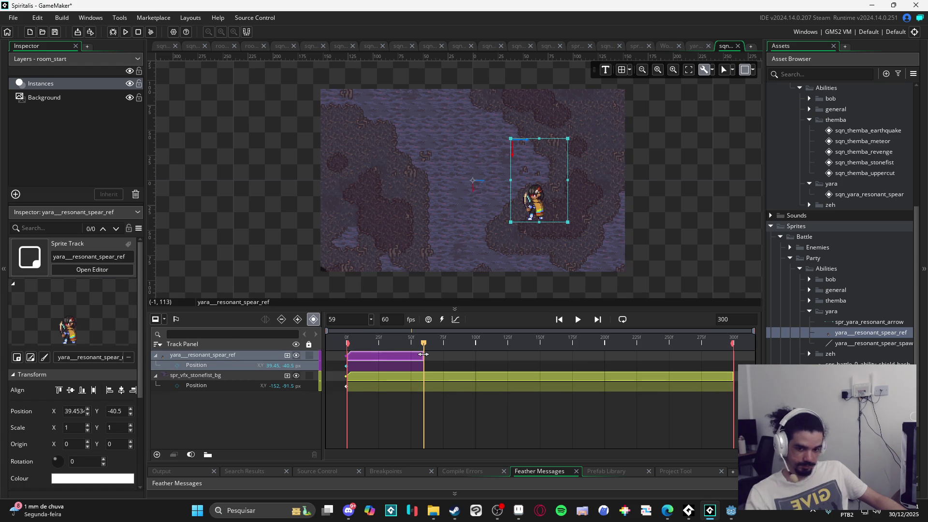
left_click_drag(423, 354, 736, 356)
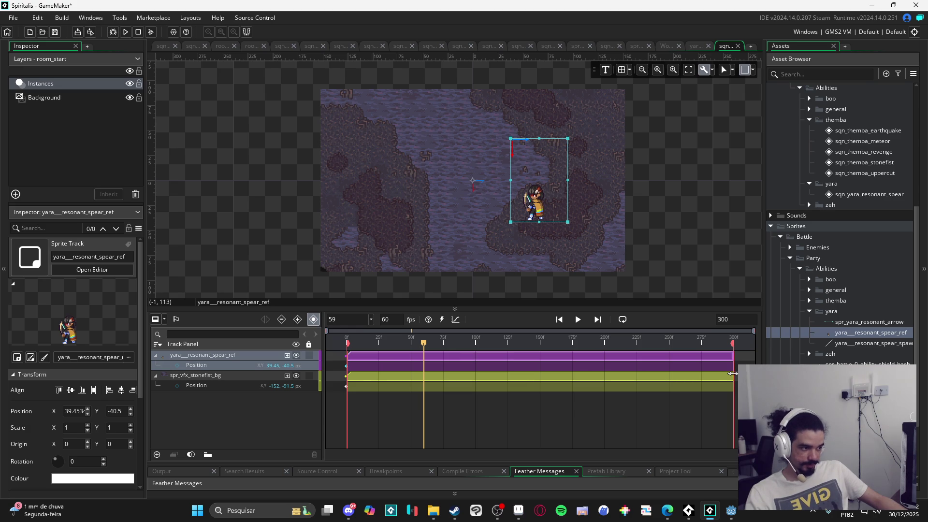
key("space")
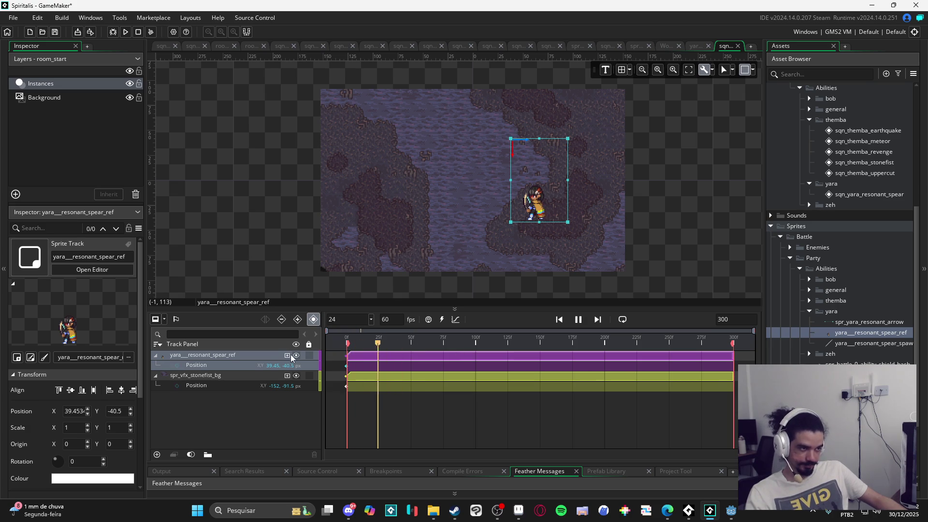
- Change yara__resonant_spear_ref's speed from 6 to 15 fps and go back to the spear sequence
double_click(860, 333)
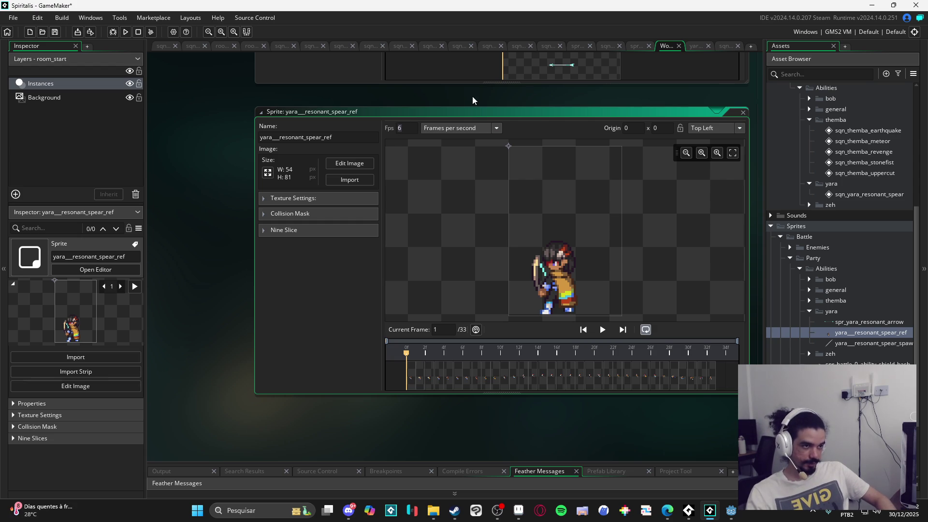
key("BackSpace")
type("15")
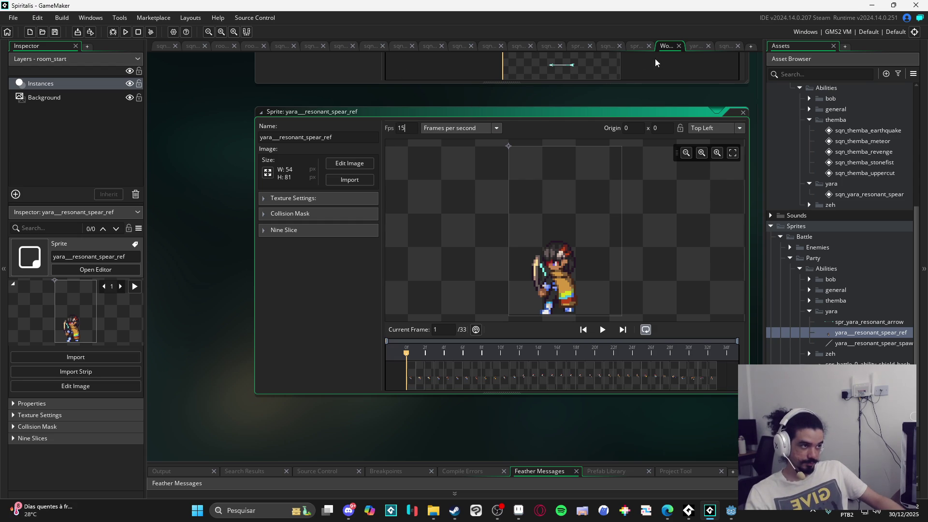
left_click(725, 46)
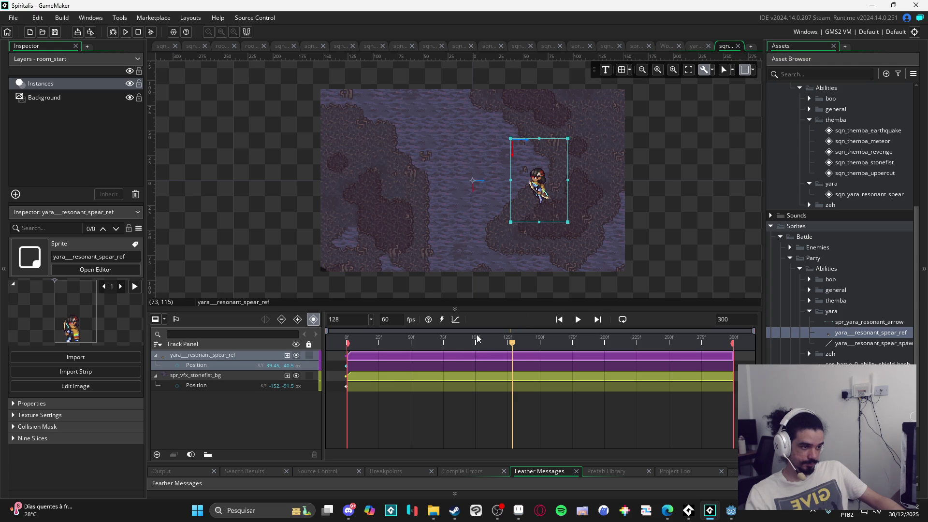
- Find the spear-throw moment at frame 81 and drop yara__resonant_spear_spawn_fx there as a new track
key("space")
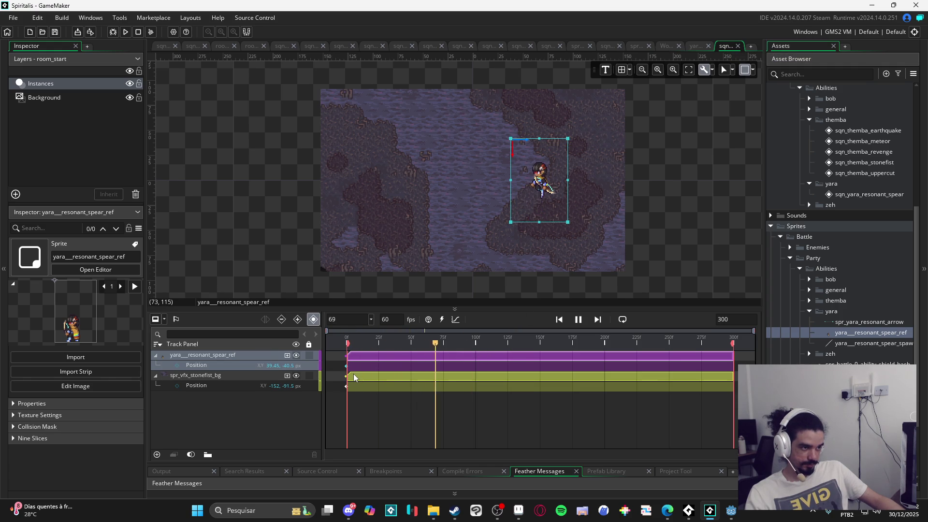
left_click(416, 354)
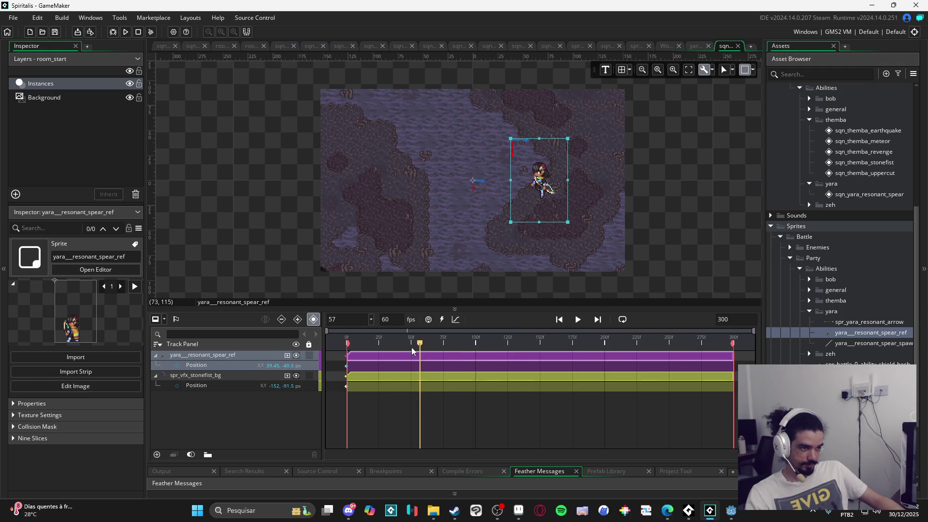
key("space")
key("space")
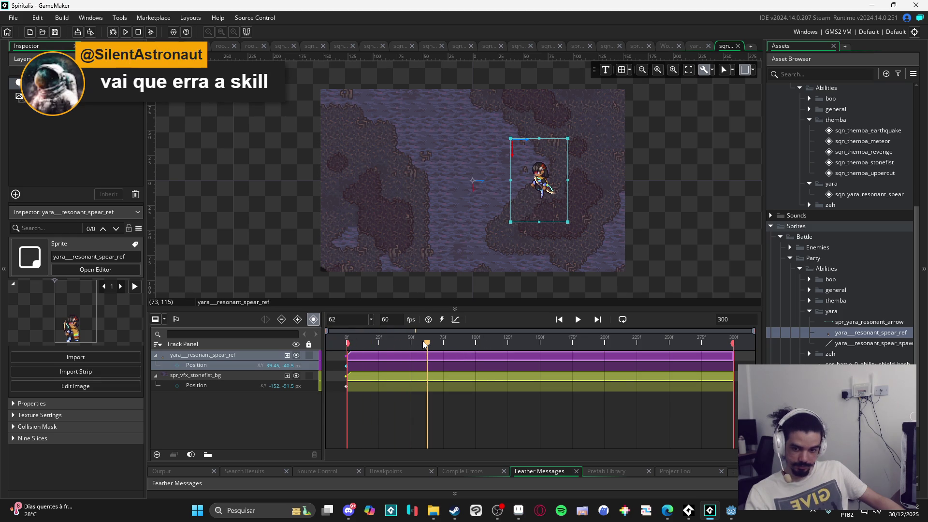
left_click_drag(424, 343, 450, 346)
left_click_drag(860, 344, 534, 171)
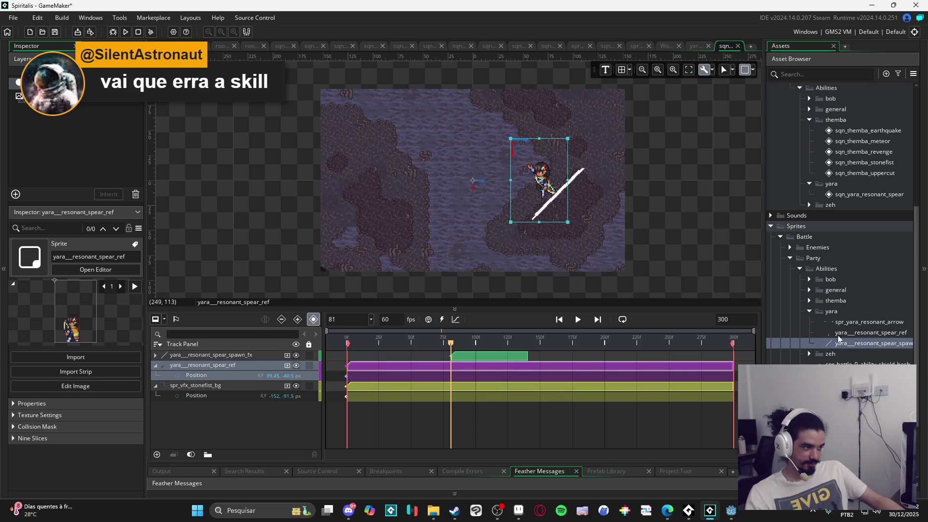
- Set the spawn-FX sprite's origin to Middle Centre
double_click(860, 343)
left_click(698, 134)
left_click(718, 183)
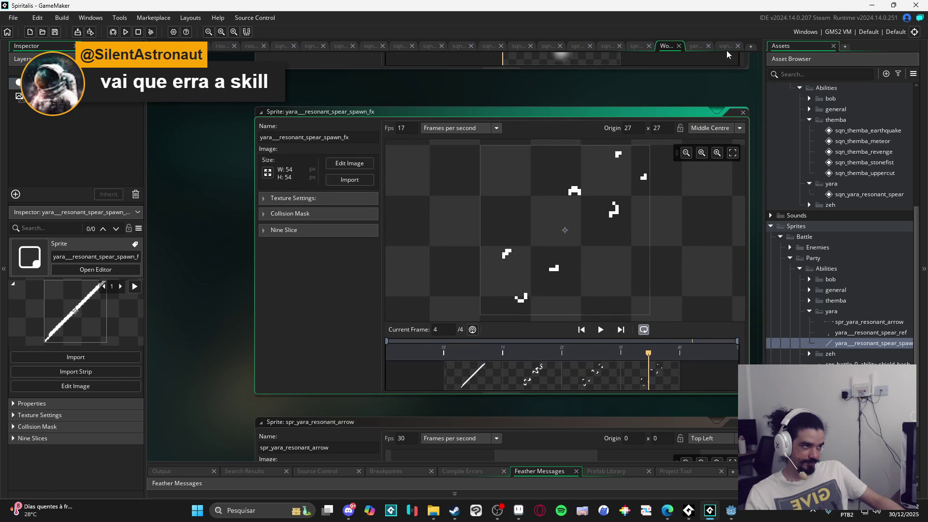
left_click(726, 46)
- Trim the spawn-FX clip to run from frame 81 to about frame 94
scroll(589, 189, "up", 4)
scroll(588, 188, "down", 2)
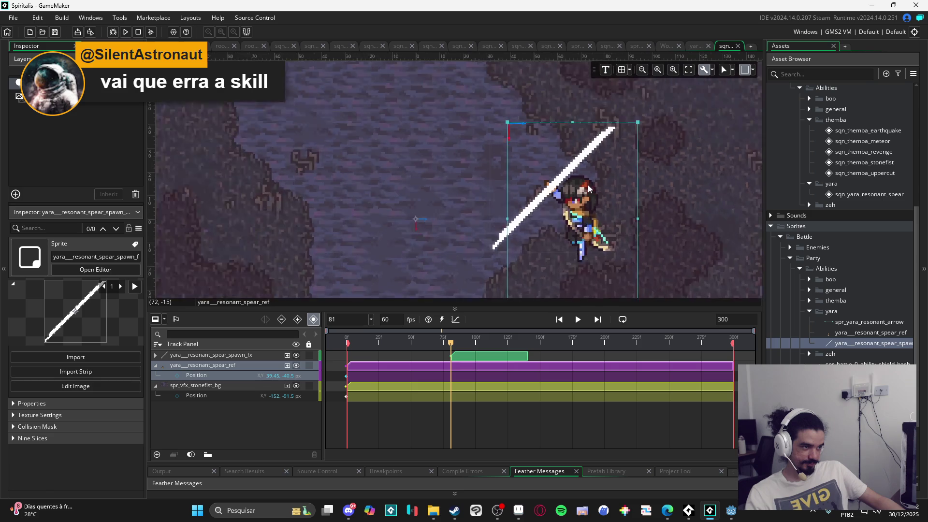
scroll(589, 188, "down", 2)
left_click(709, 199)
left_click(223, 356)
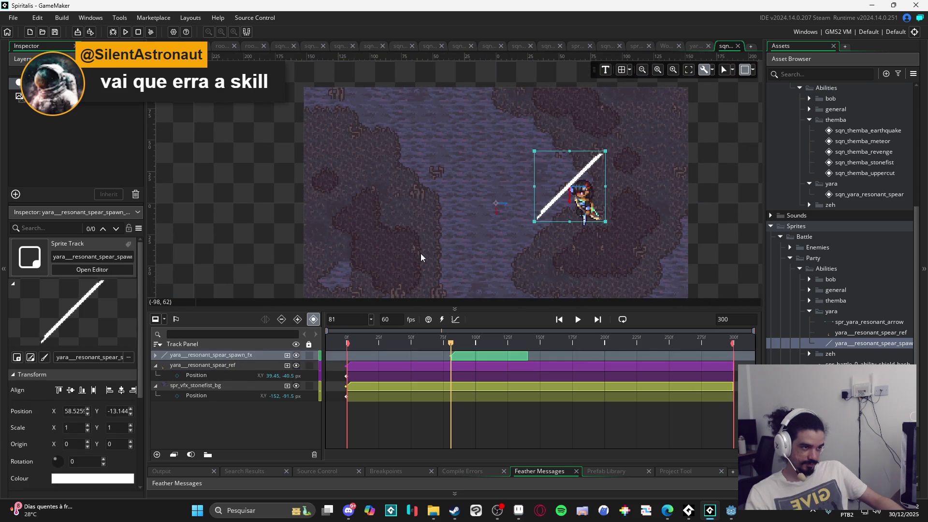
scroll(577, 213, "up", 4)
scroll(590, 199, "down", 2)
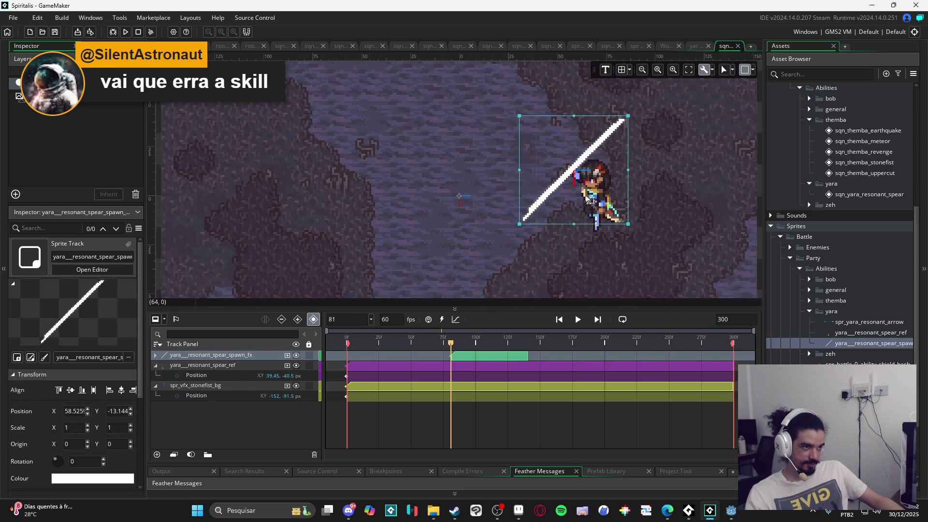
mouse_move(452, 350)
left_mouse_down()
mouse_move(482, 343)
mouse_move(460, 340)
mouse_move(468, 335)
left_mouse_up()
left_click(524, 354)
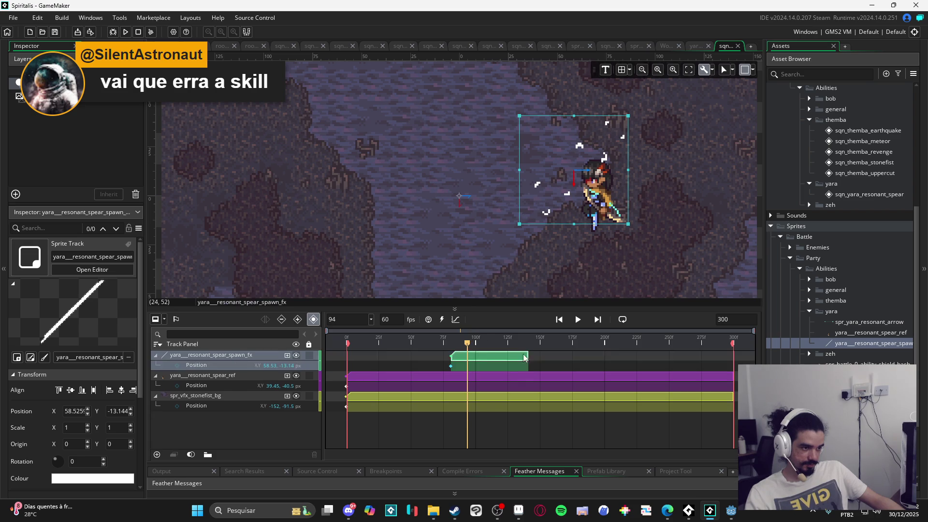
left_click_drag(526, 357, 465, 354)
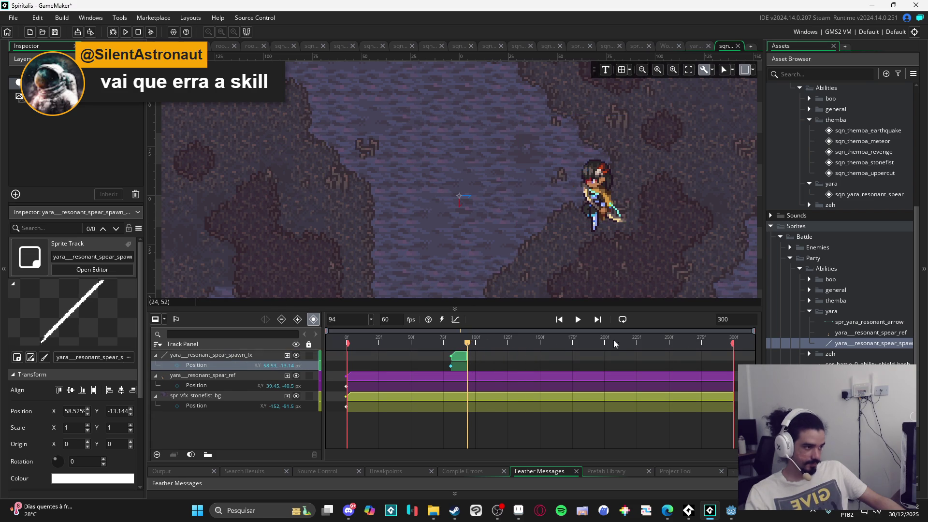
left_click(868, 322)
left_click_drag(467, 348, 451, 349)
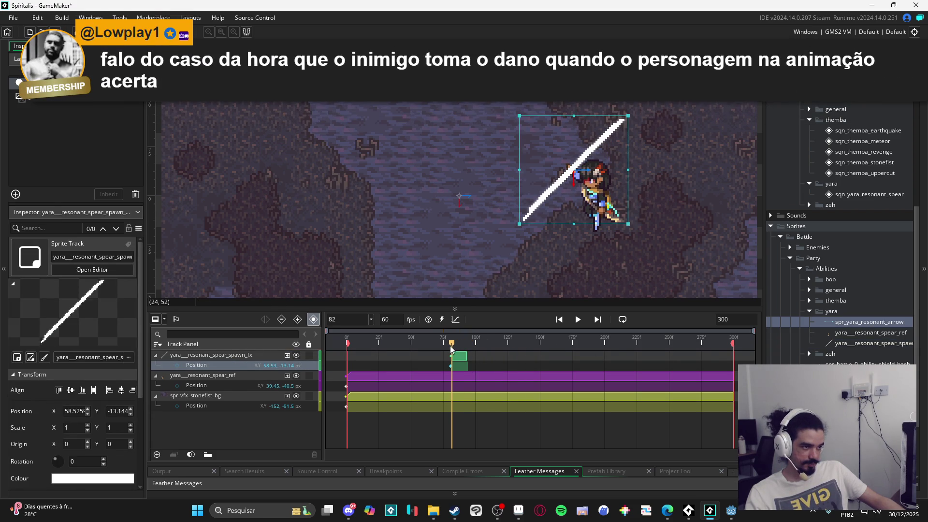
- Hide the spawn-FX track and place spr_yara_resonant_arrow over Yara from frame 82
left_click(296, 356)
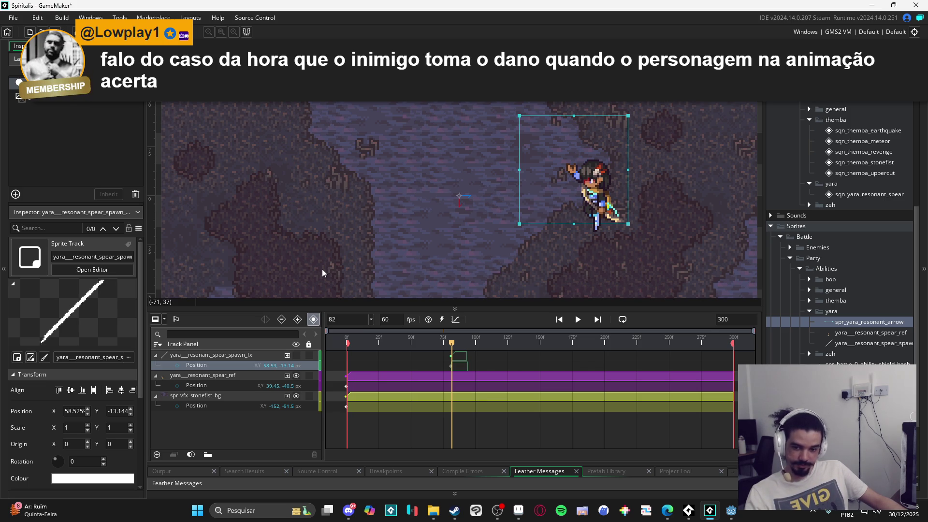
mouse_move(849, 323)
left_mouse_down()
mouse_move(638, 232)
mouse_move(578, 167)
mouse_move(573, 176)
left_mouse_up()
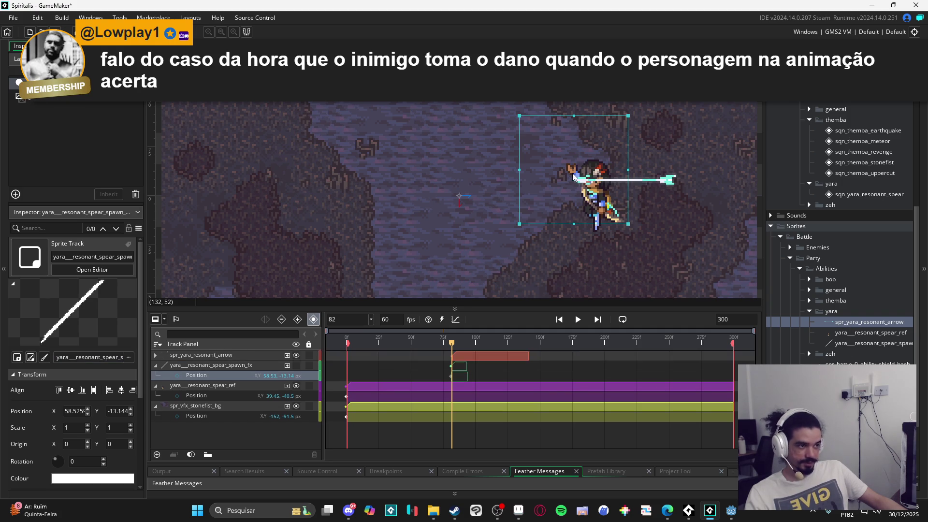
left_click_drag(665, 190, 632, 171)
- Angle the arrow about 52° across Yara, then open the arrow sprite's editor
mouse_move(627, 142)
left_mouse_down()
mouse_move(587, 78)
mouse_move(554, 61)
left_mouse_up()
left_click_drag(571, 107, 594, 165)
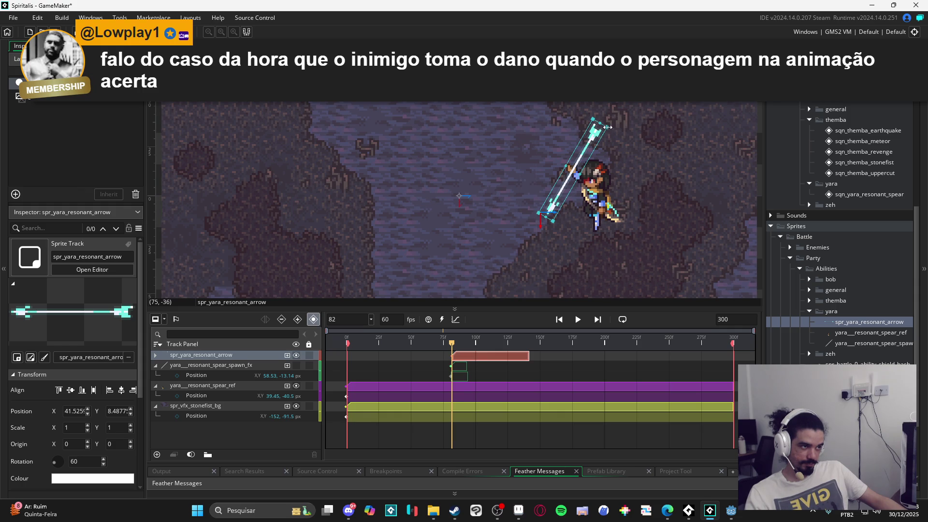
left_click_drag(607, 127, 622, 131)
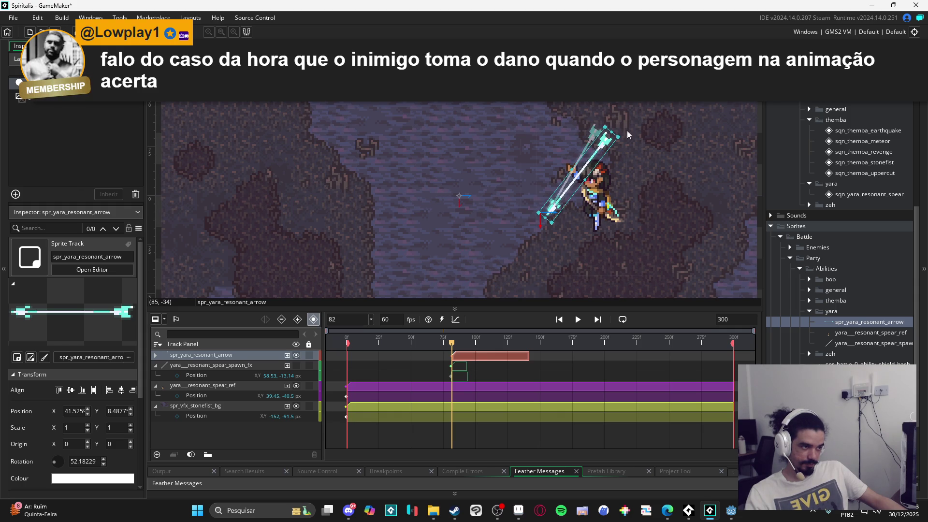
double_click(869, 321)
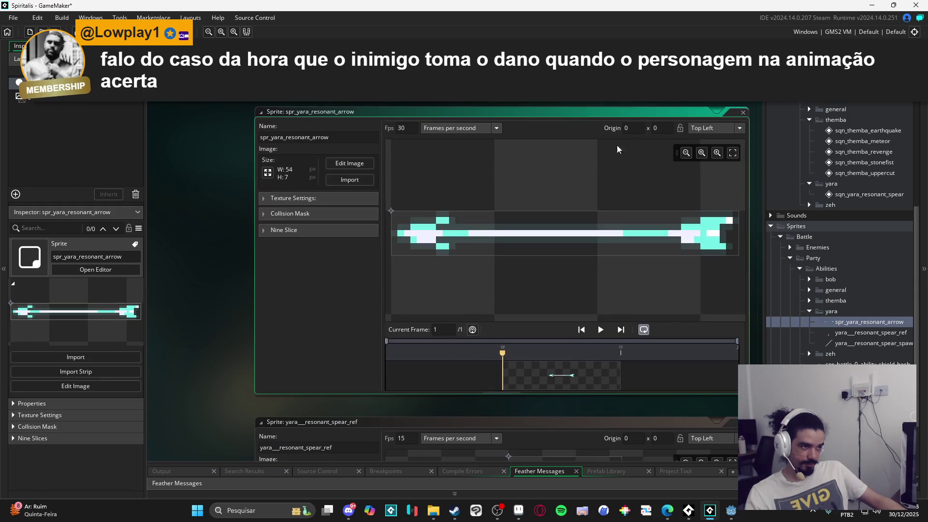
- Set the arrow sprite's origin to Middle Centre (27, 3) and re-centre the arrow over Yara
left_click(709, 128)
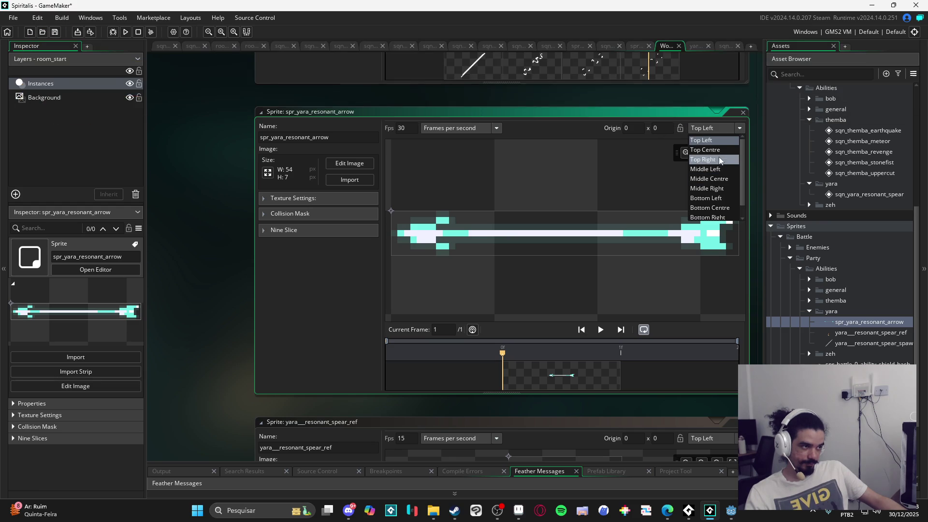
left_click(727, 180)
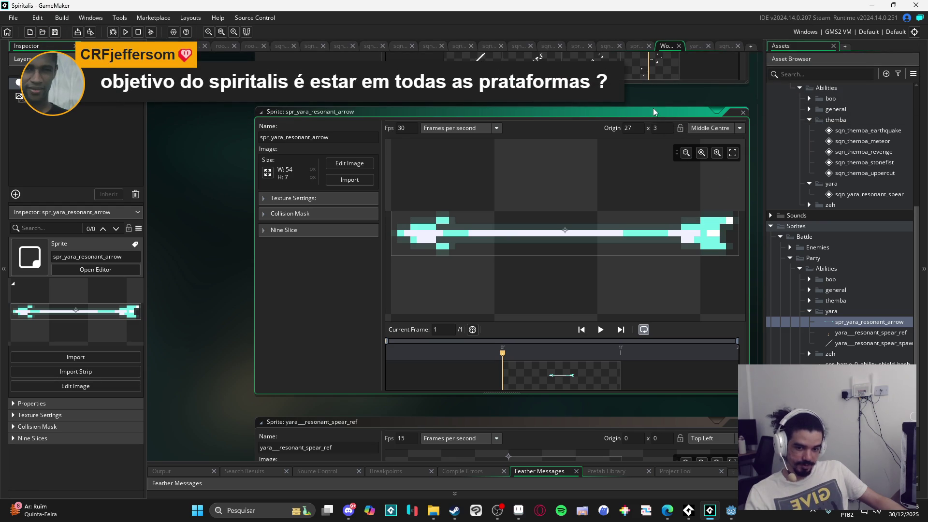
key("ctrl+Tab")
left_click_drag(549, 209, 585, 160)
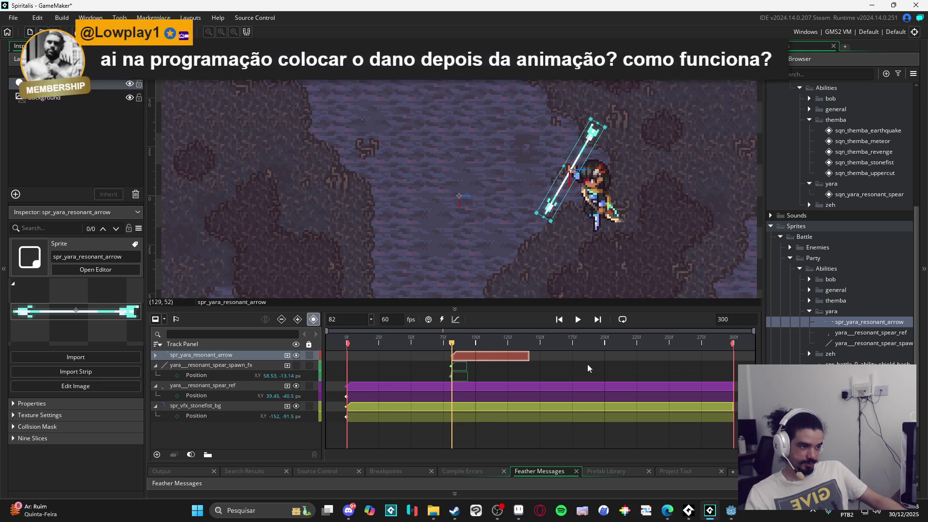
- Preview the spear sequence near frame 103, then bring up the File menu
mouse_move(451, 347)
left_mouse_down()
mouse_move(480, 341)
mouse_move(451, 344)
left_mouse_up()
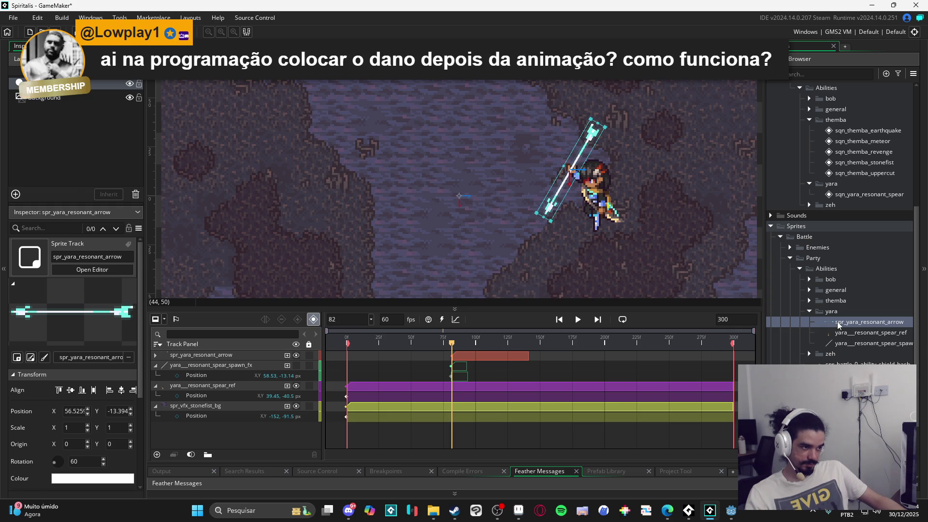
left_click(13, 17)
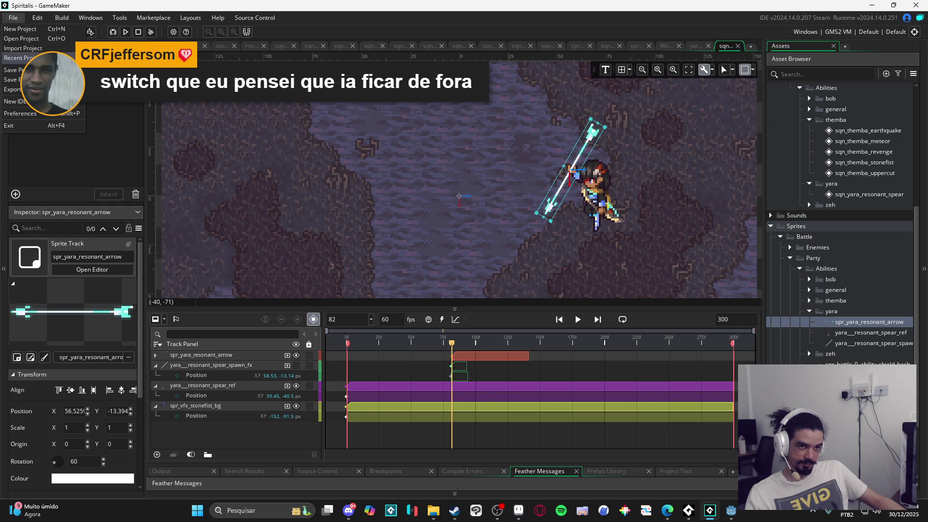
- Open the Minecraft_5_plus_2023 project from Recent Projects and show its asset tree
mouse_move(22, 57)
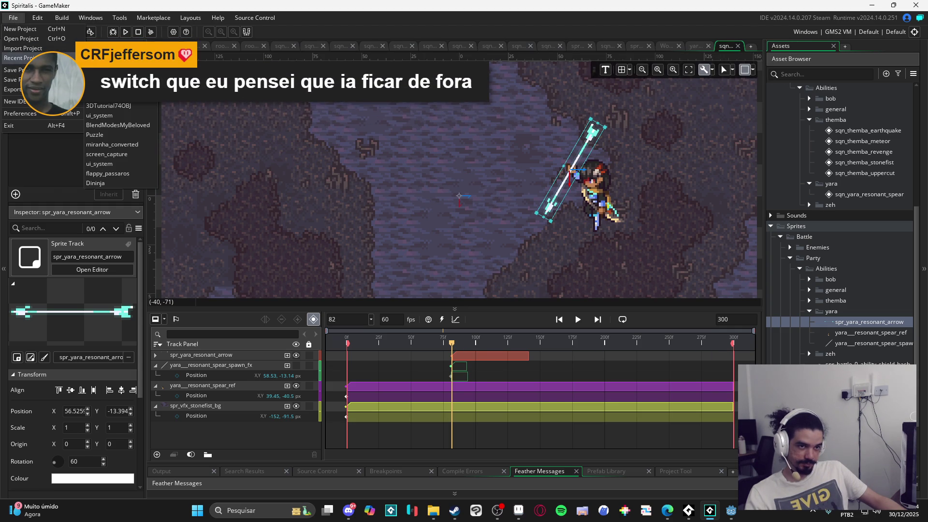
left_click(111, 57)
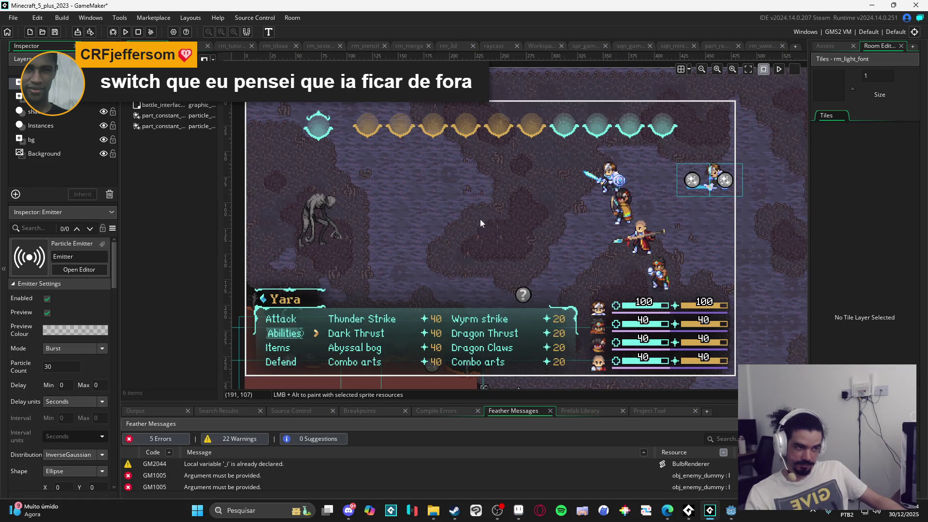
left_click(829, 46)
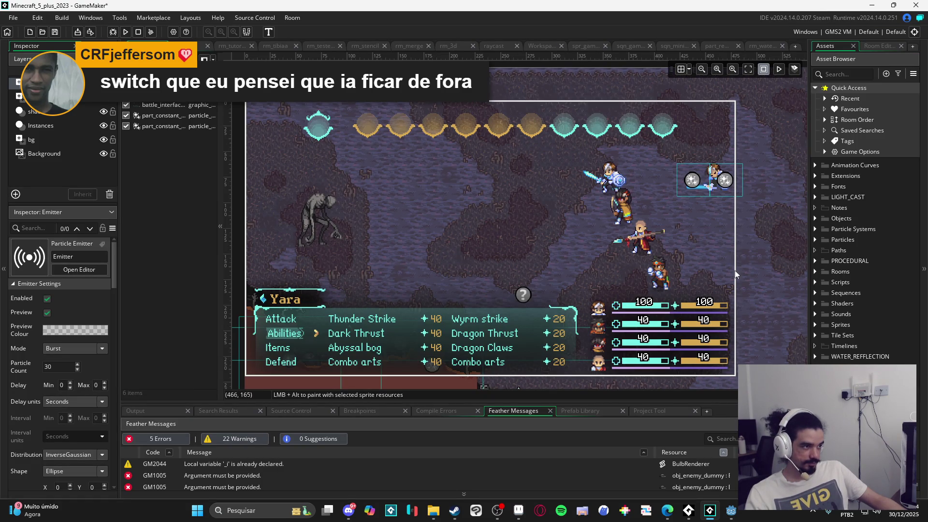
- Hide obj_yara_test, obj_zeh_test, obj_bob_player and obj_fx_manager; enable obj_themba_test and obj_sequence
left_click(544, 289)
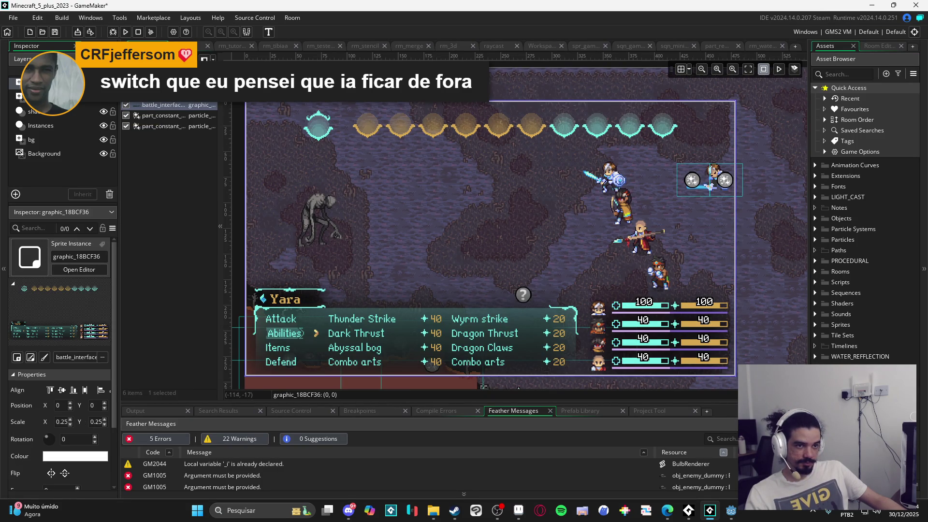
left_click(49, 96)
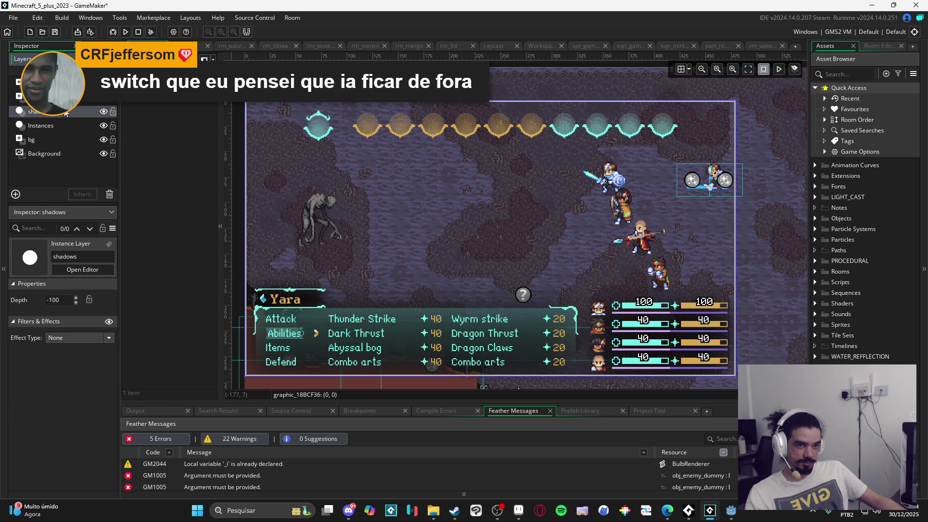
left_click(61, 126)
left_click(130, 97)
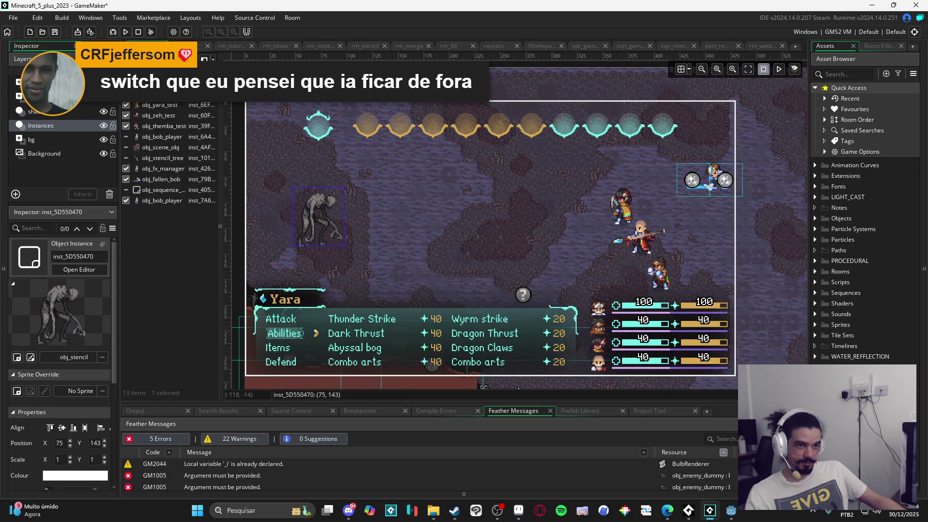
left_click(126, 105)
left_click(127, 116)
left_click(126, 126)
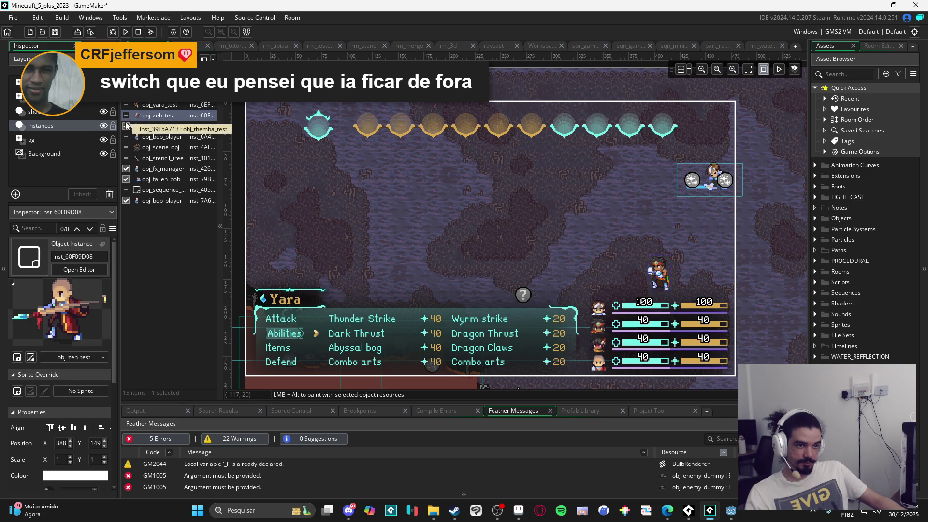
left_click(126, 201)
left_click(127, 190)
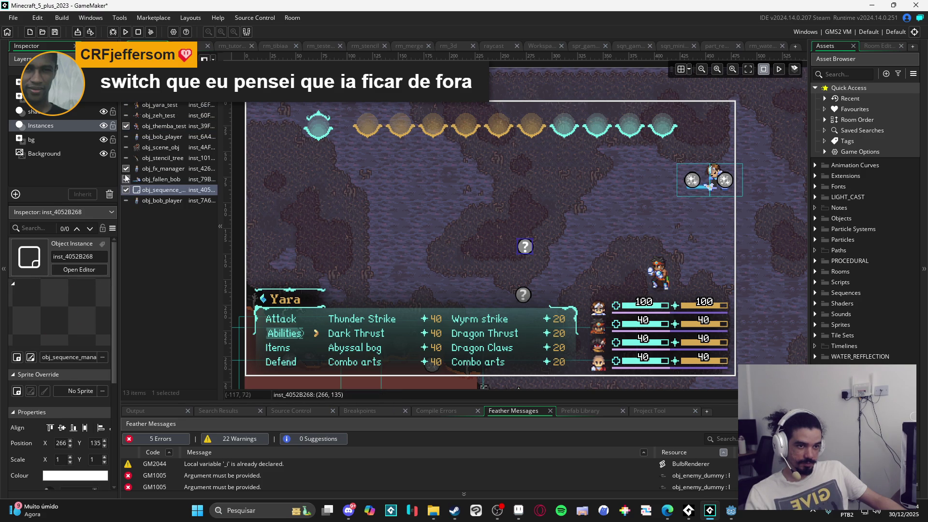
left_click(126, 170)
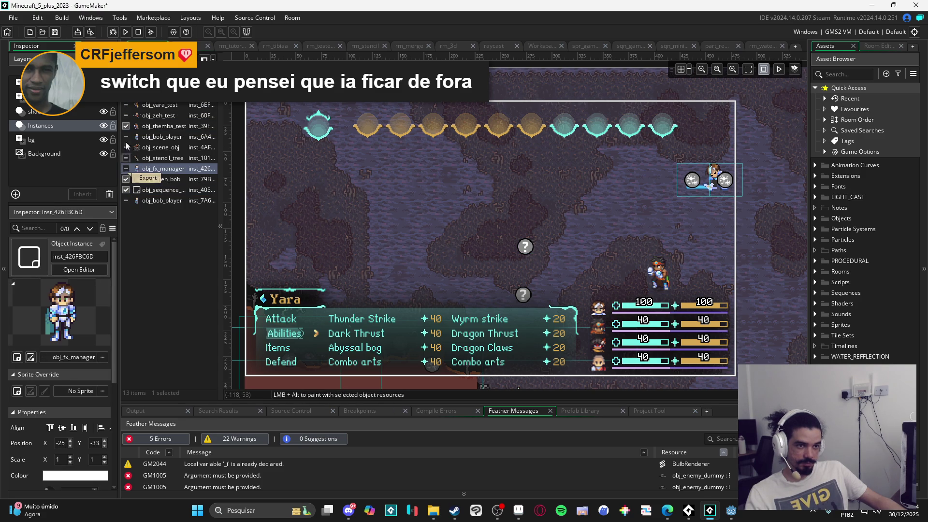
- Hide the battle interface, disable obj_themba_test, and run the game
left_click(43, 95)
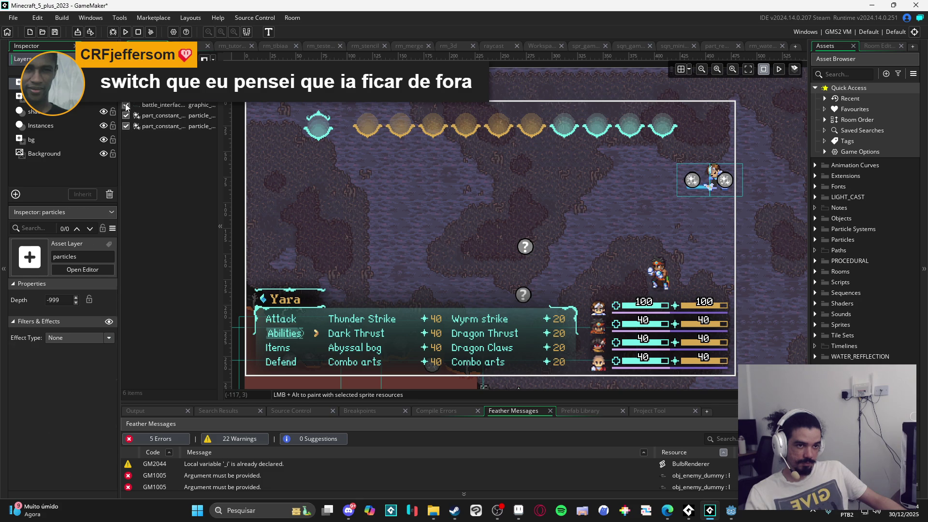
left_click(126, 105)
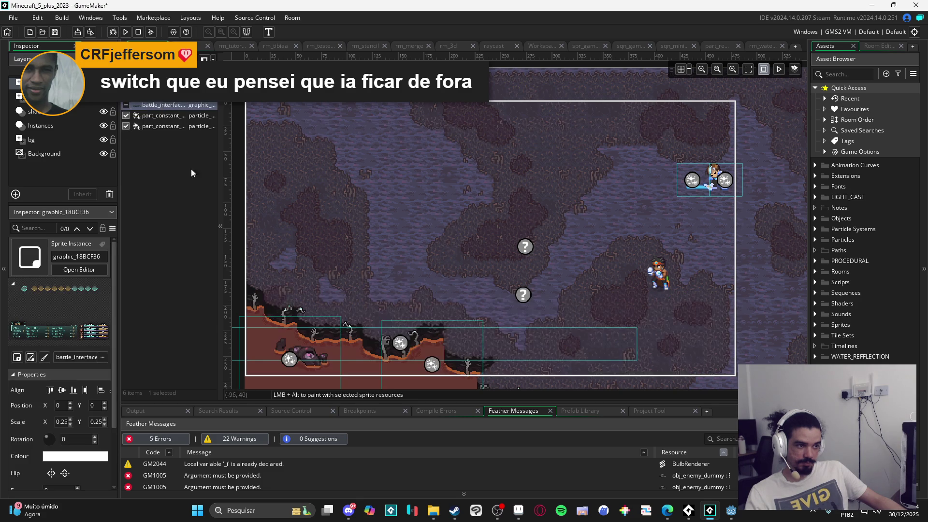
left_click(661, 276)
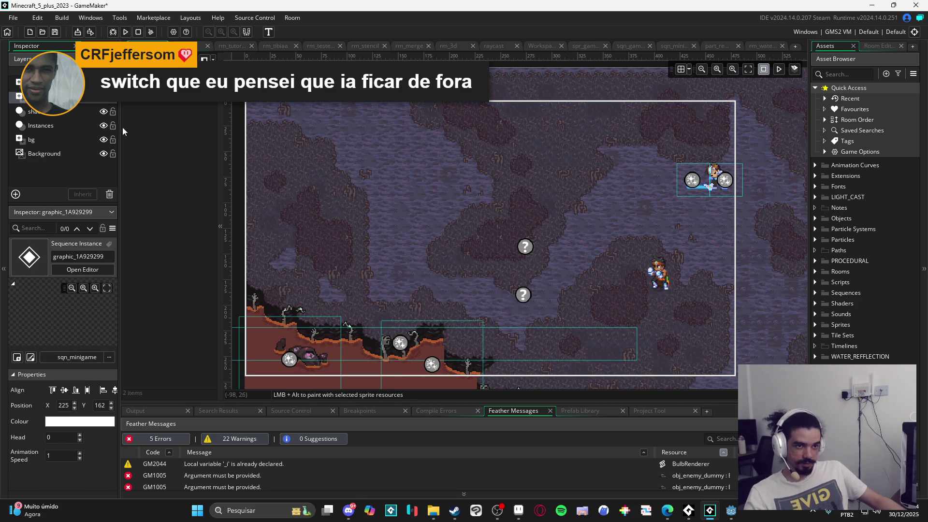
left_click(59, 126)
left_click(126, 125)
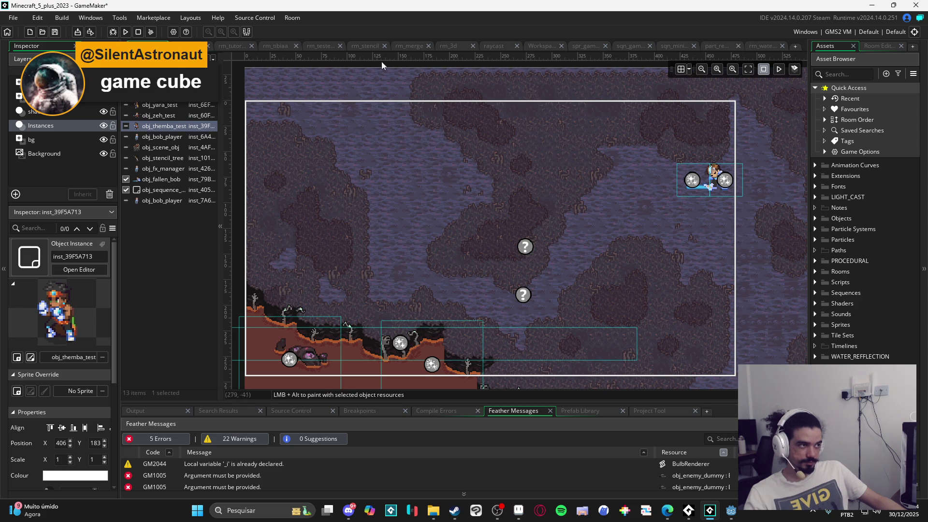
left_click(127, 32)
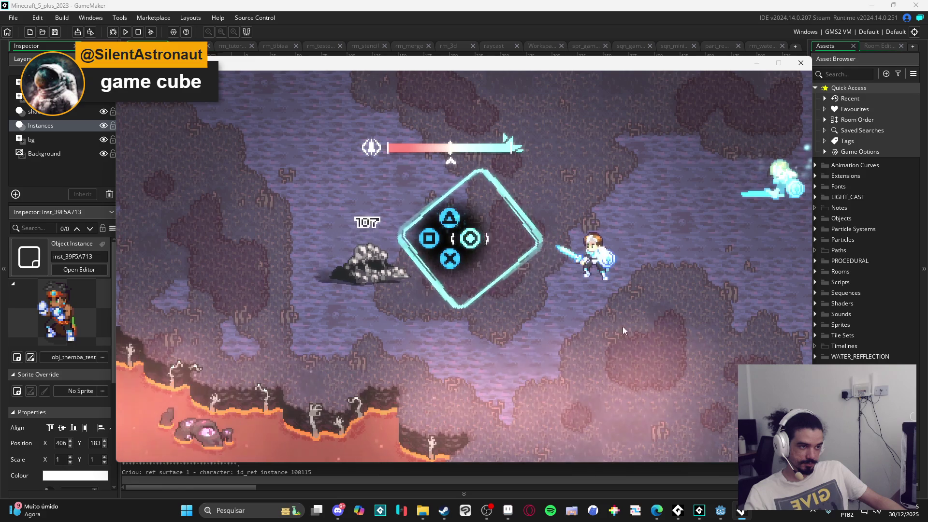
- Close the game window, select the sqn_minigame sequence instance, and run the game again
left_click(801, 63)
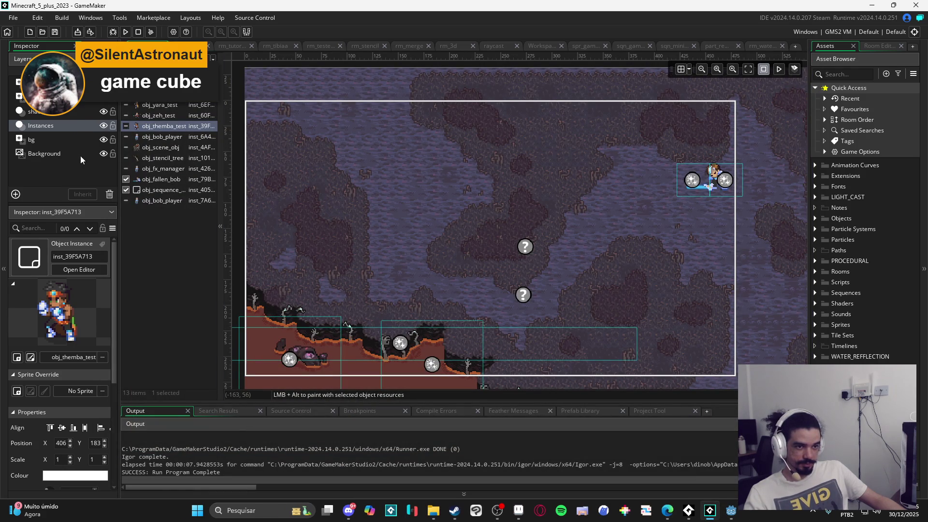
left_click(90, 100)
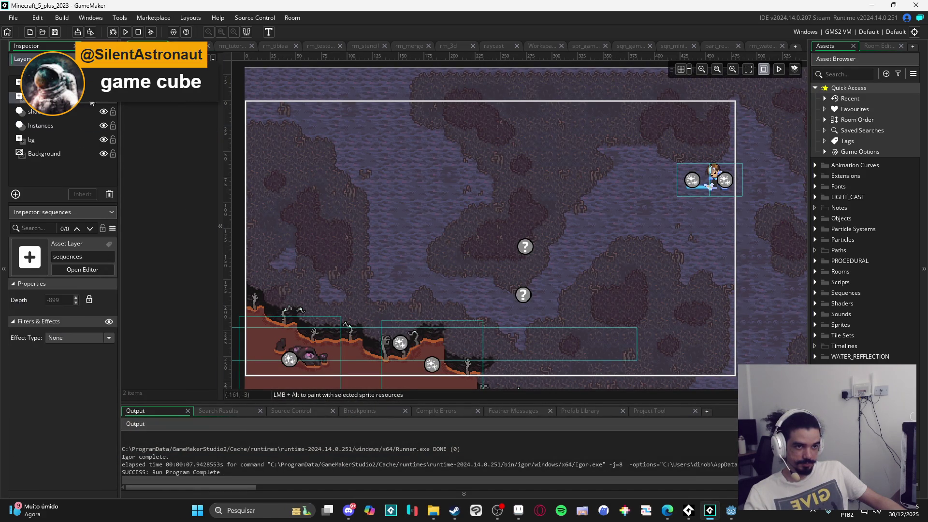
left_click(145, 60)
key("F5")
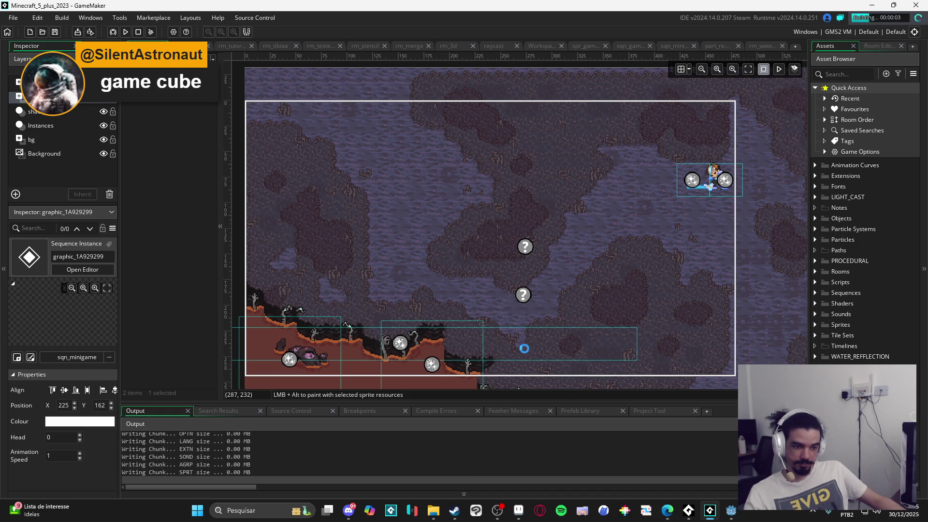
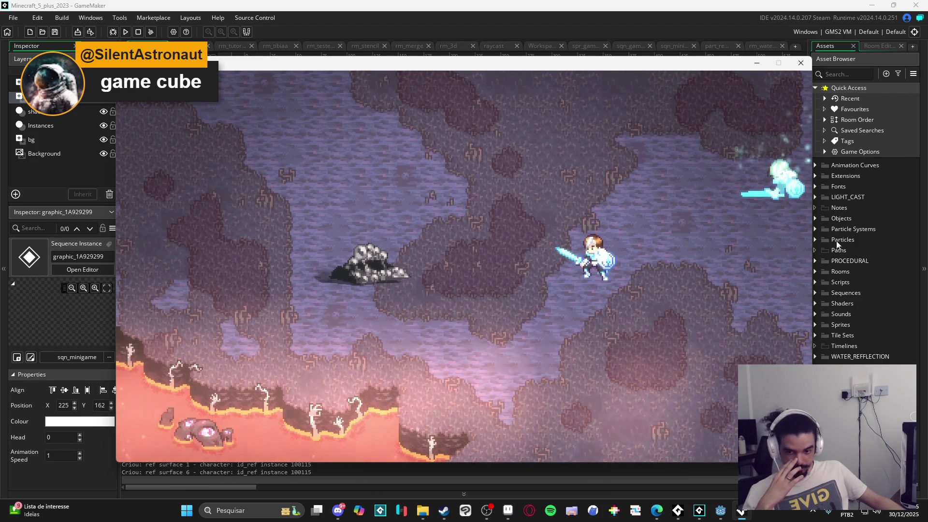
- Close the running game and open the sqn_hit_mockup sequence from the Sequences folder
left_click(800, 64)
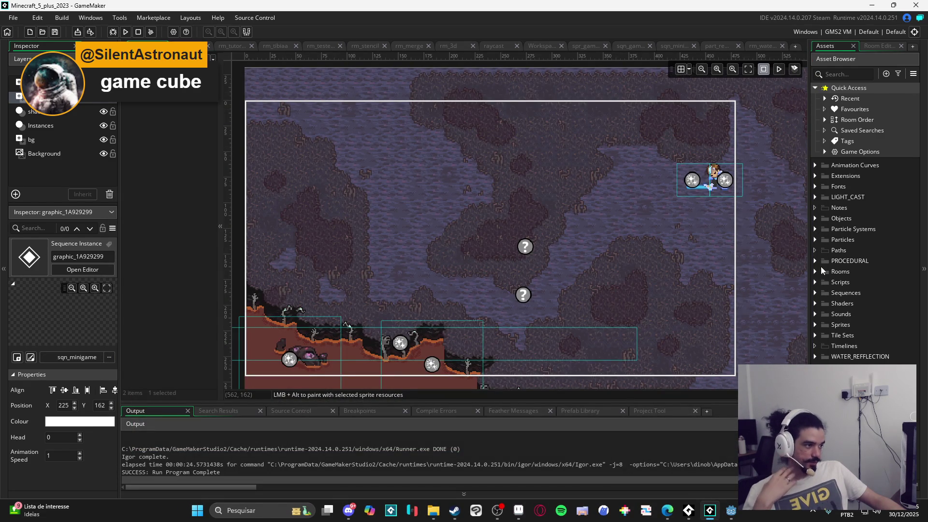
left_click(816, 292)
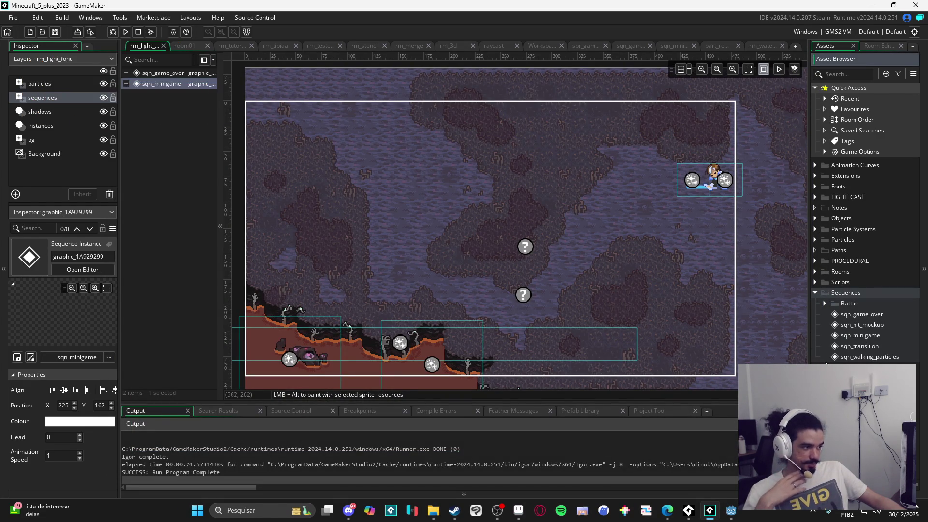
double_click(863, 326)
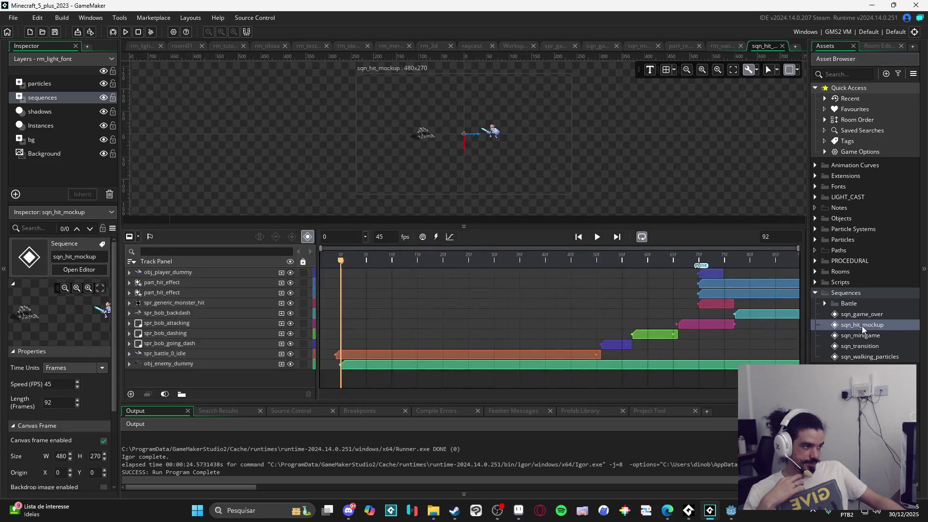
- Zoom the sequence preview and scrub through the attack and hit frames 68–79
scroll(554, 166, "up", 1)
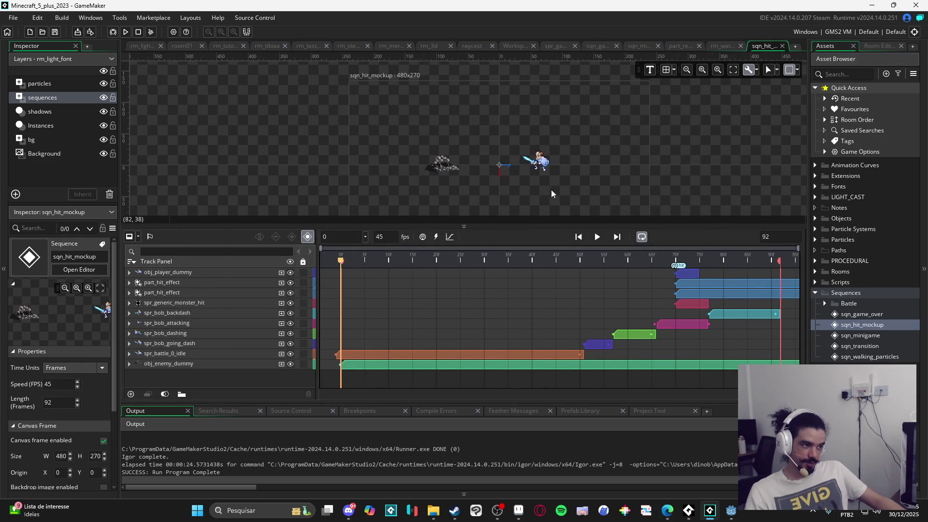
scroll(503, 169, "up", 4)
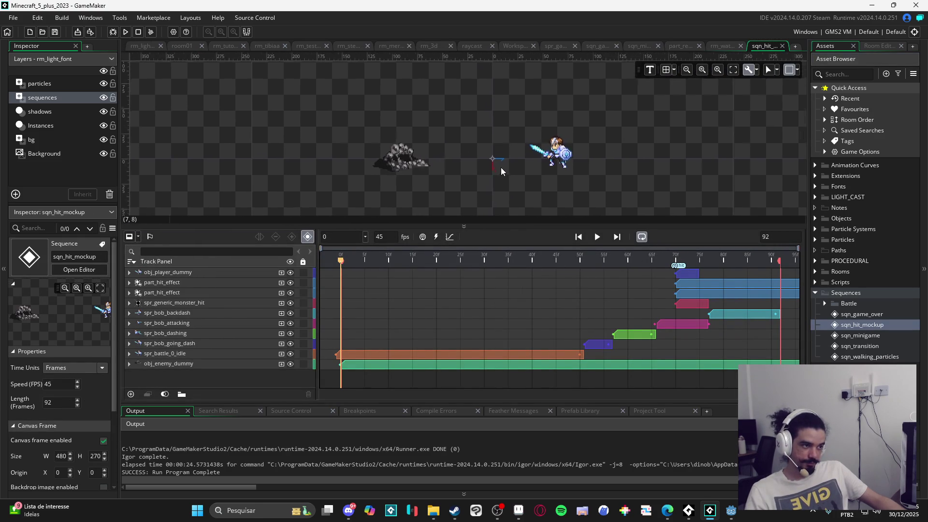
left_click(666, 260)
left_click_drag(670, 260, 674, 262)
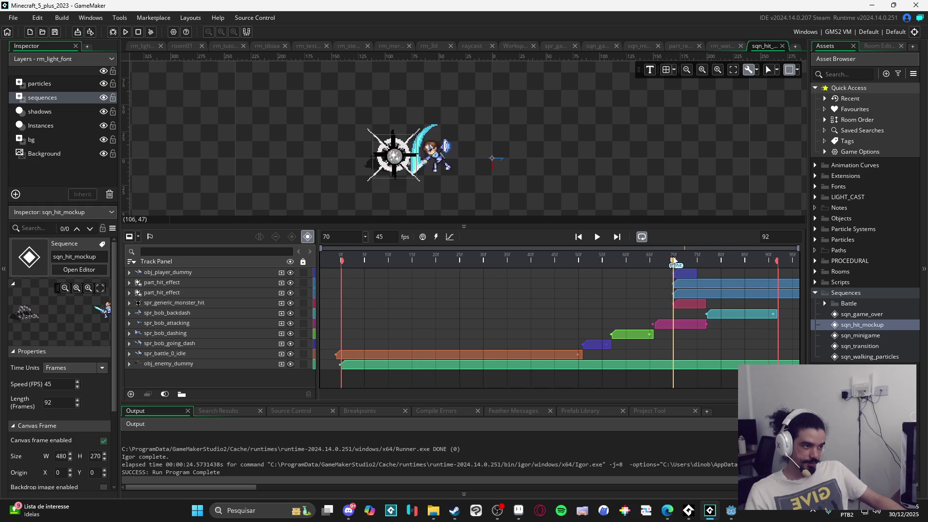
scroll(421, 164, "up", 2)
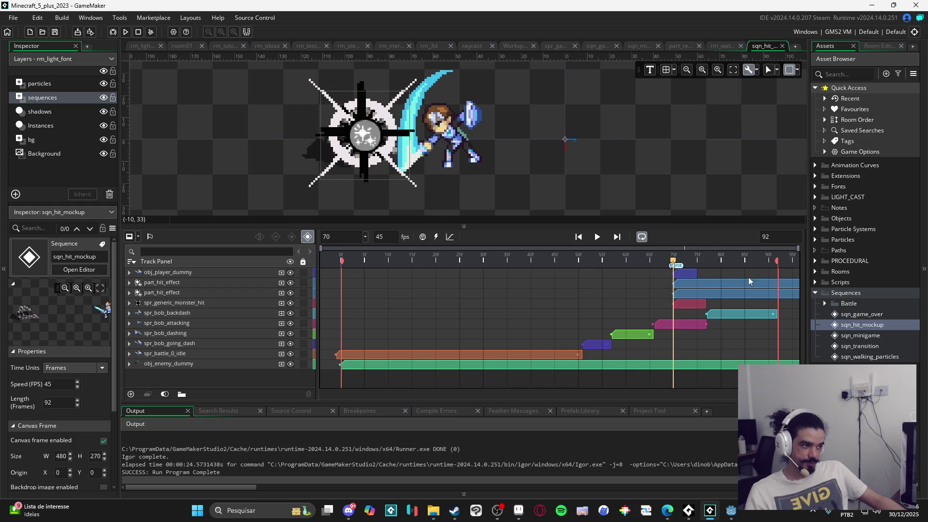
mouse_move(701, 263)
left_mouse_down()
mouse_move(694, 261)
mouse_move(722, 261)
mouse_move(709, 248)
mouse_move(716, 261)
left_mouse_up()
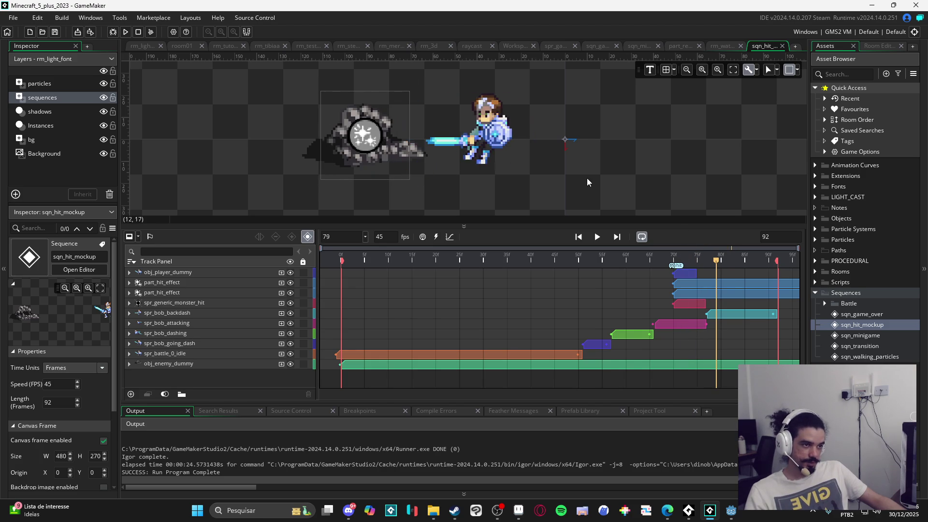
scroll(587, 178, "down", 2)
- Drag the splitter down to enlarge the preview, then step back to re-check the hit frames
left_click_drag(575, 223, 576, 292)
scroll(549, 194, "up", 2)
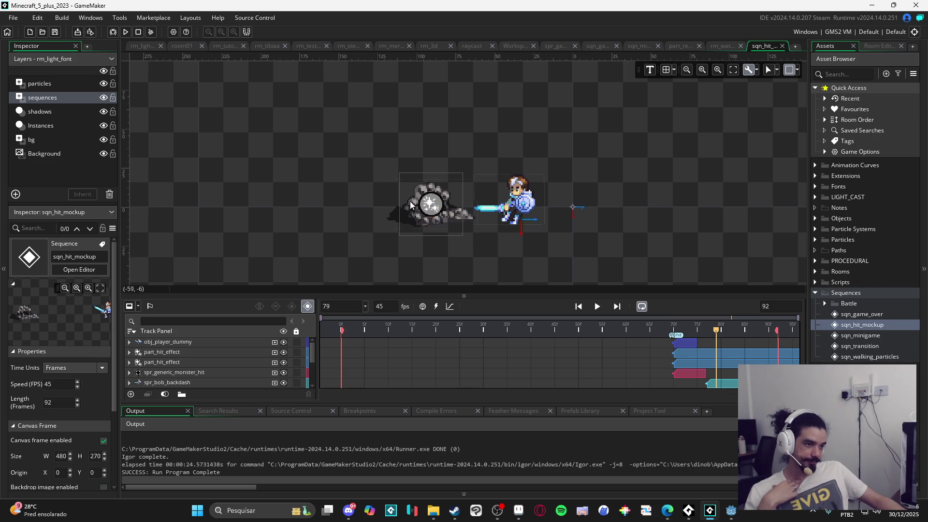
mouse_move(638, 329)
left_mouse_down()
mouse_move(609, 330)
mouse_move(728, 332)
mouse_move(702, 332)
mouse_move(719, 345)
left_mouse_up()
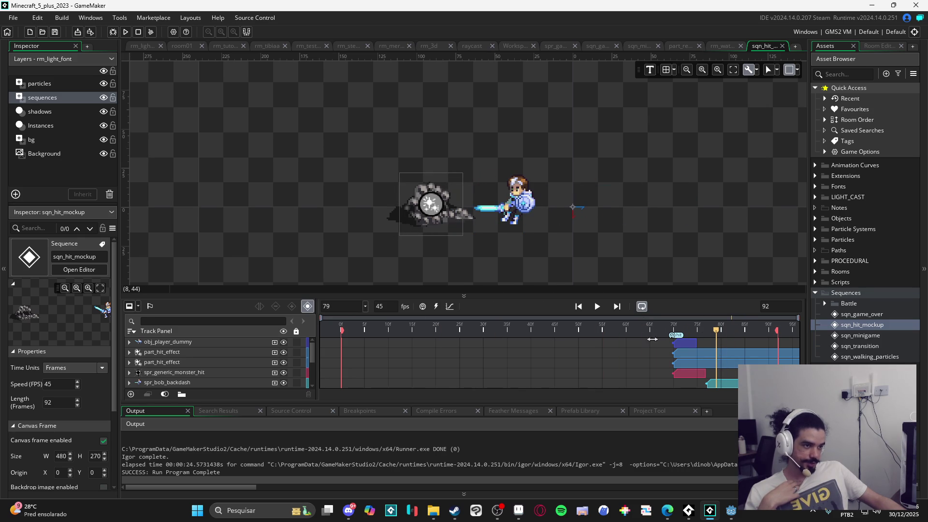
left_click(827, 218)
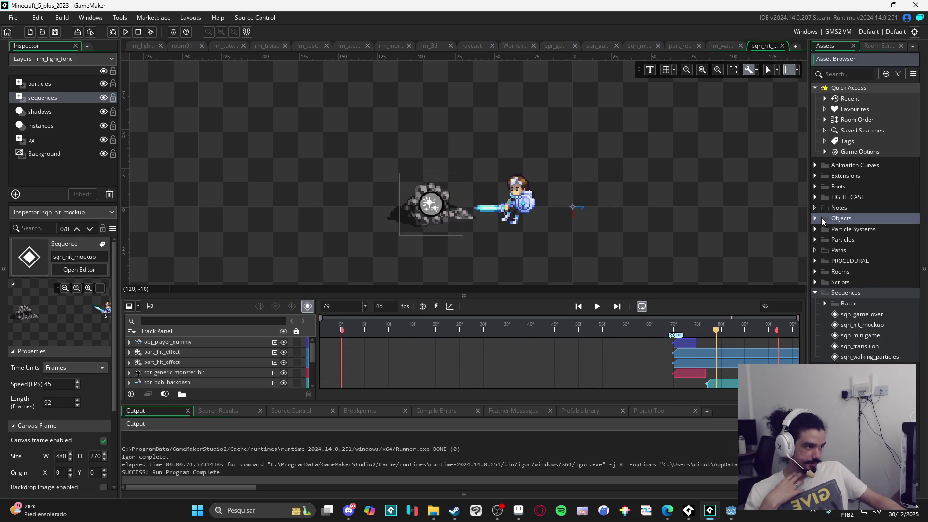
- Open obj_enemy_dummy's Broadcast Message event from Objects > light_font > hit_mockup
left_click(816, 218)
left_click(824, 250)
left_click(834, 293)
double_click(877, 313)
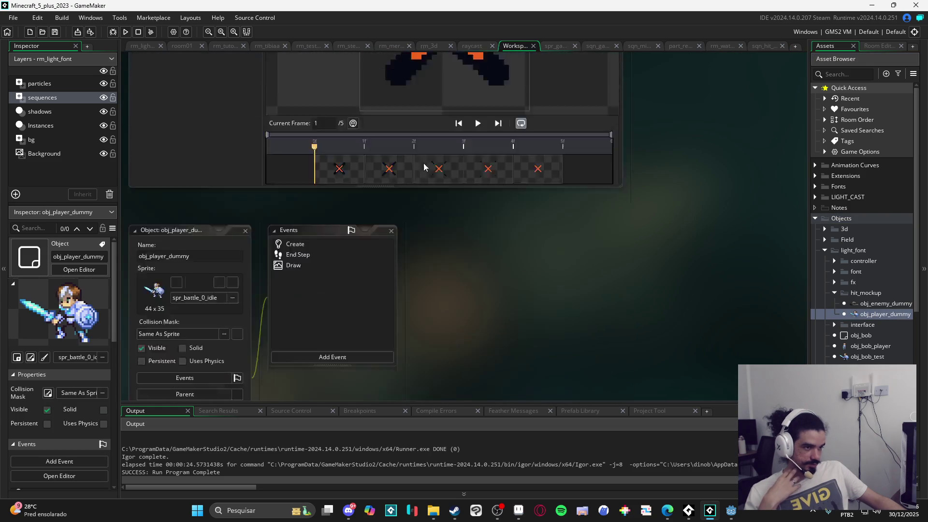
double_click(879, 304)
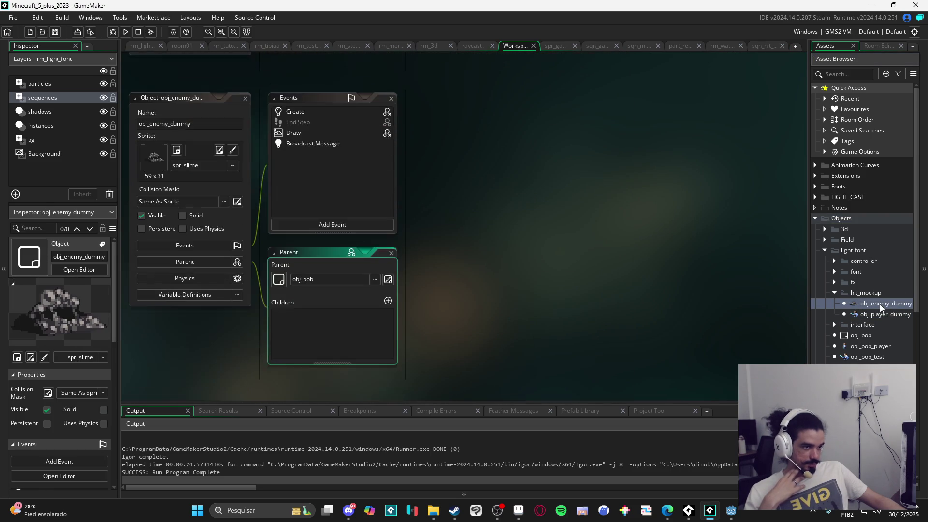
double_click(342, 137)
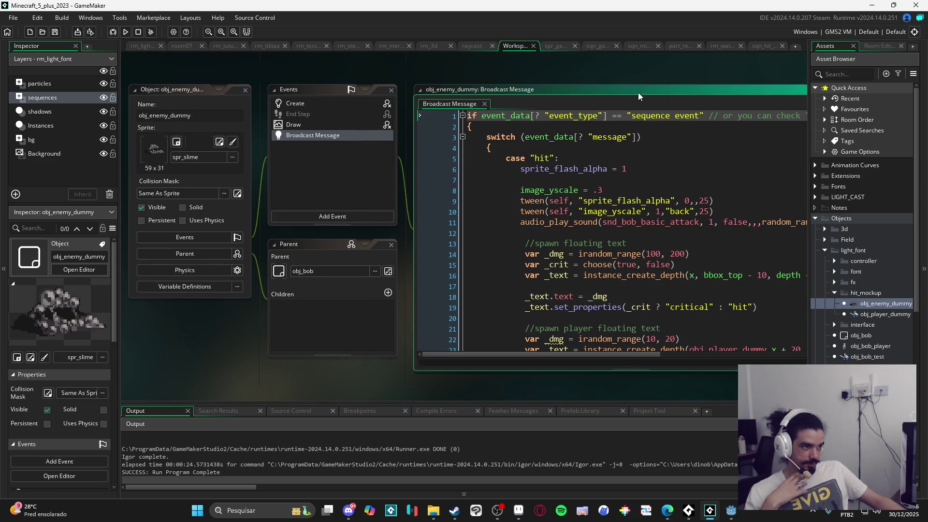
- Read the hit case's sprite flash line and the image y-scale squash value
left_click(489, 159)
scroll(531, 155, "down", 1)
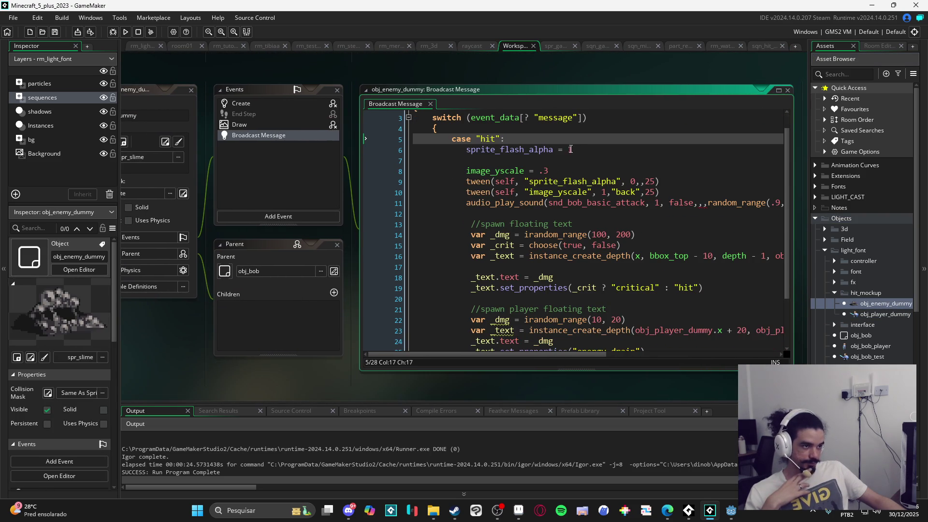
key("Down")
key("Down")
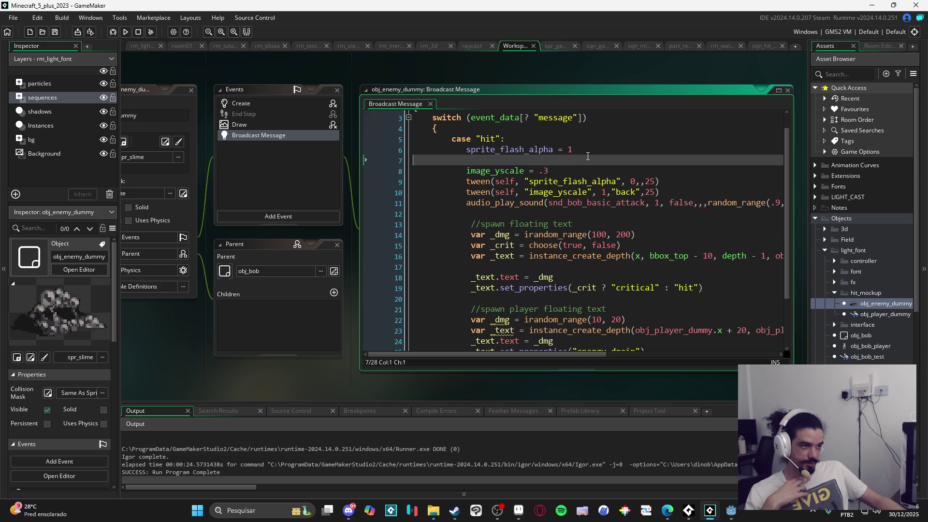
scroll(584, 154, "down", 2)
scroll(653, 127, "up", 1)
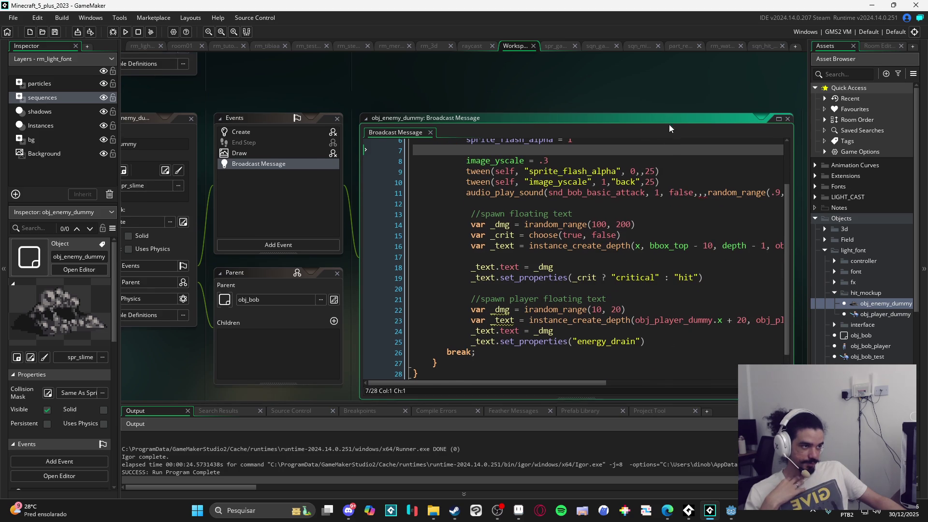
scroll(669, 124, "down", 1)
left_click_drag(551, 127, 482, 119)
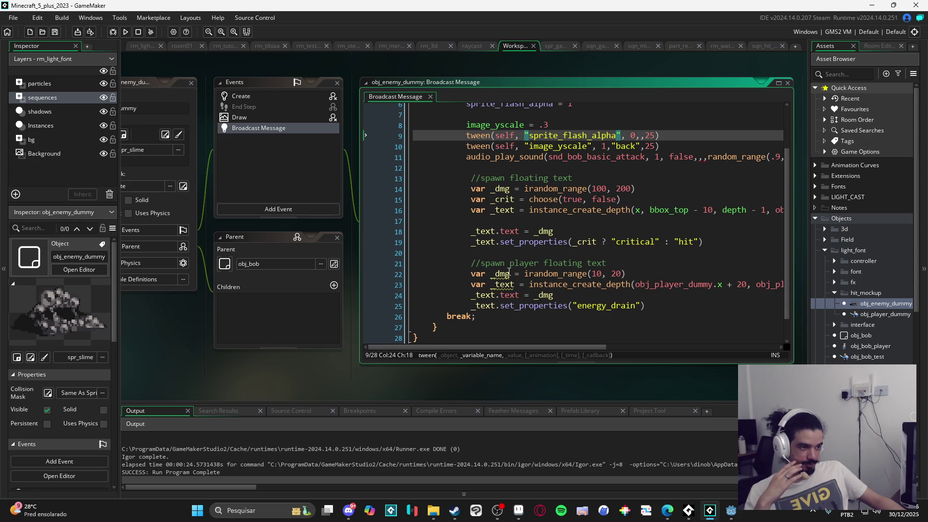
- Check the player floating damage random range and energy_drain floating text, then run the game
left_click(481, 263)
left_click(490, 274)
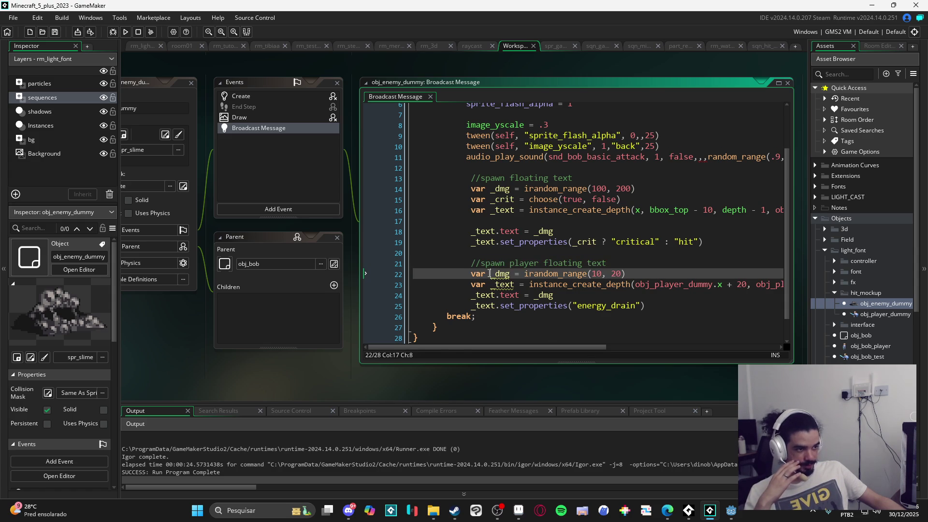
left_click_drag(495, 273, 627, 275)
mouse_move(560, 347)
left_mouse_down()
mouse_move(620, 340)
mouse_move(581, 336)
mouse_move(735, 341)
mouse_move(550, 340)
left_mouse_up()
left_click(549, 306)
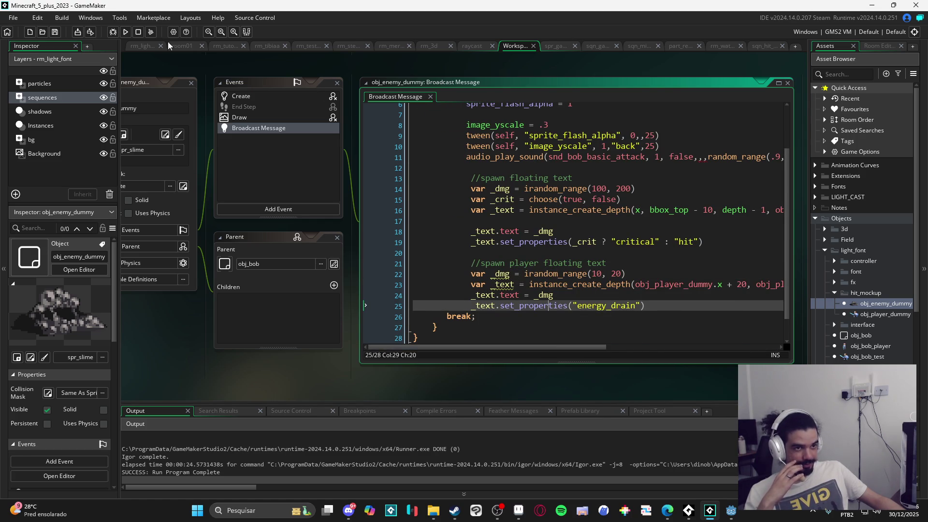
left_click(125, 32)
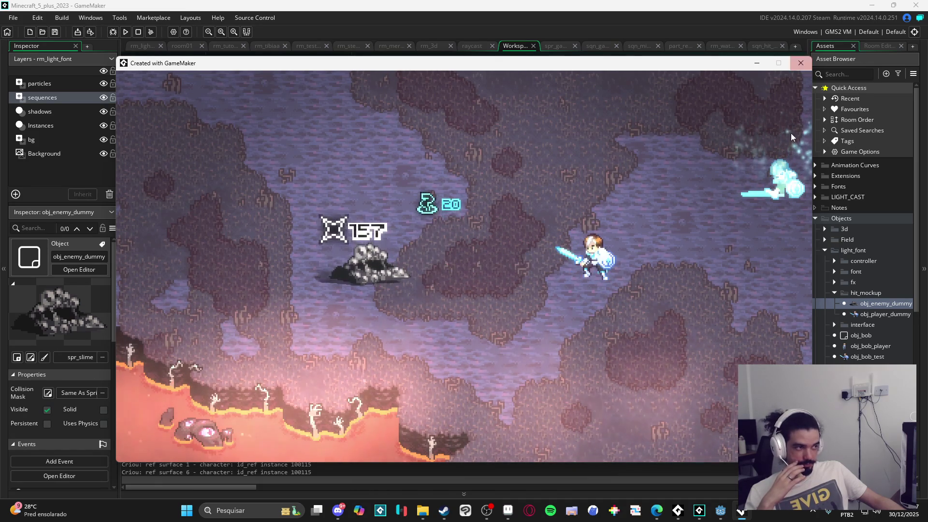
- Close the game and open Spiritalis via File > Recent Projects
left_click(803, 66)
left_click(13, 18)
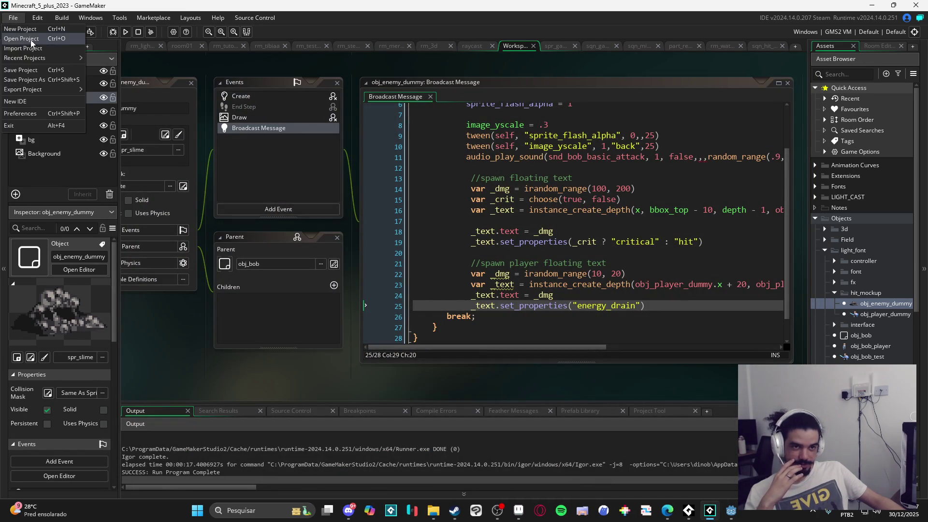
mouse_move(66, 60)
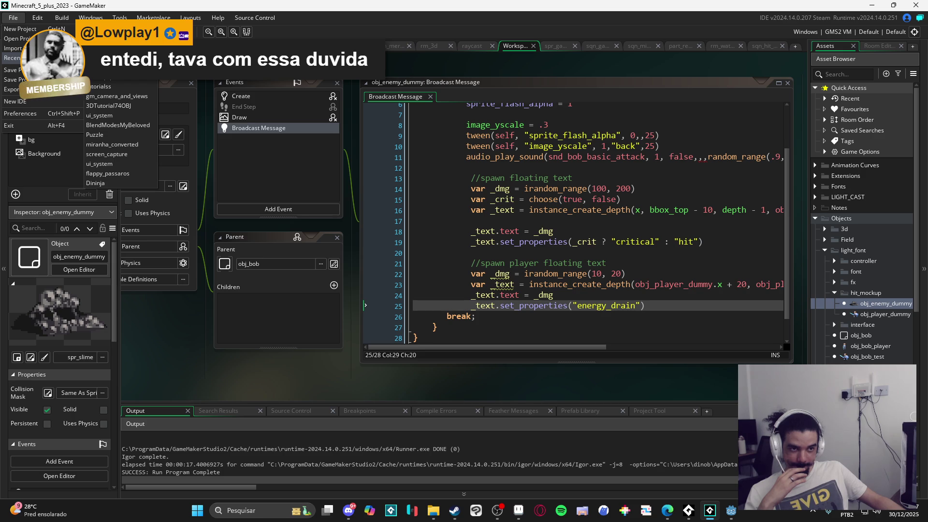
left_click(112, 58)
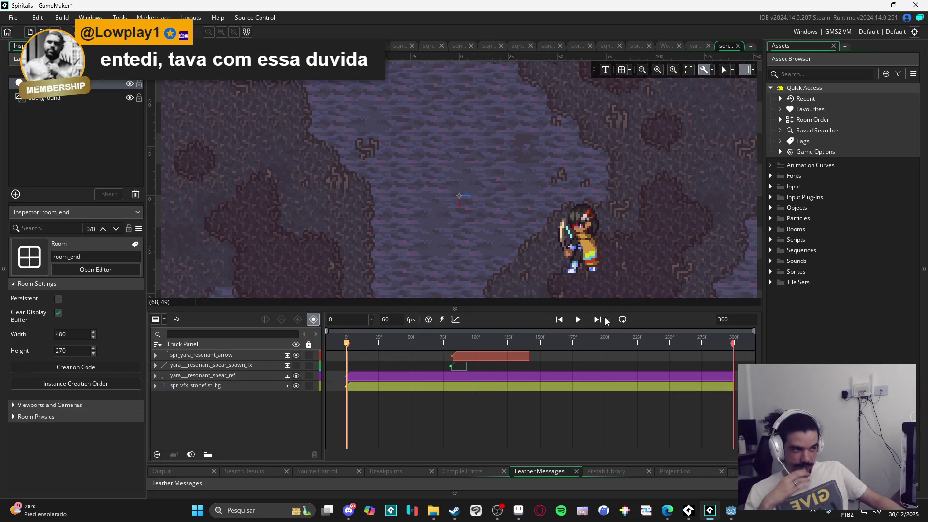
- At frame 54, select the resonant arrow sprite and rotate it to match the spear angle
mouse_move(346, 342)
left_mouse_down()
mouse_move(474, 340)
mouse_move(443, 339)
mouse_move(453, 340)
left_mouse_up()
left_click(302, 367)
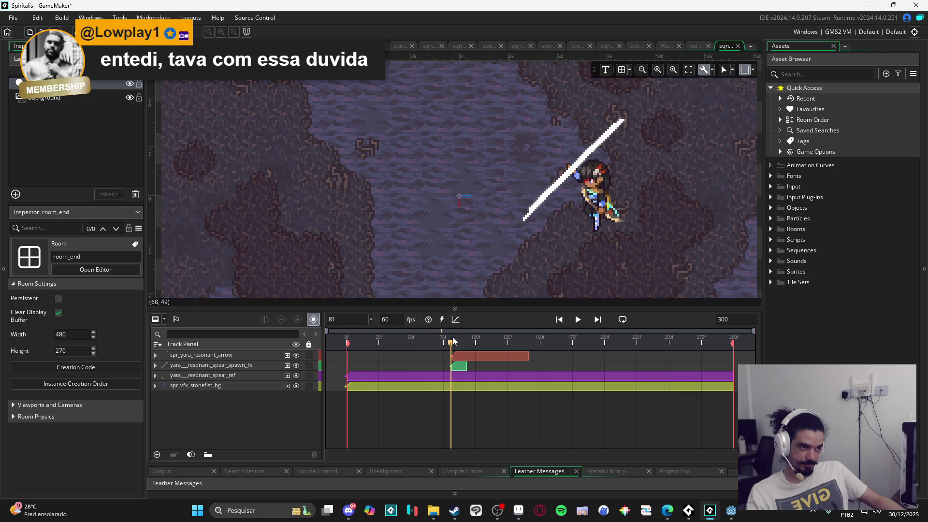
left_click(464, 357)
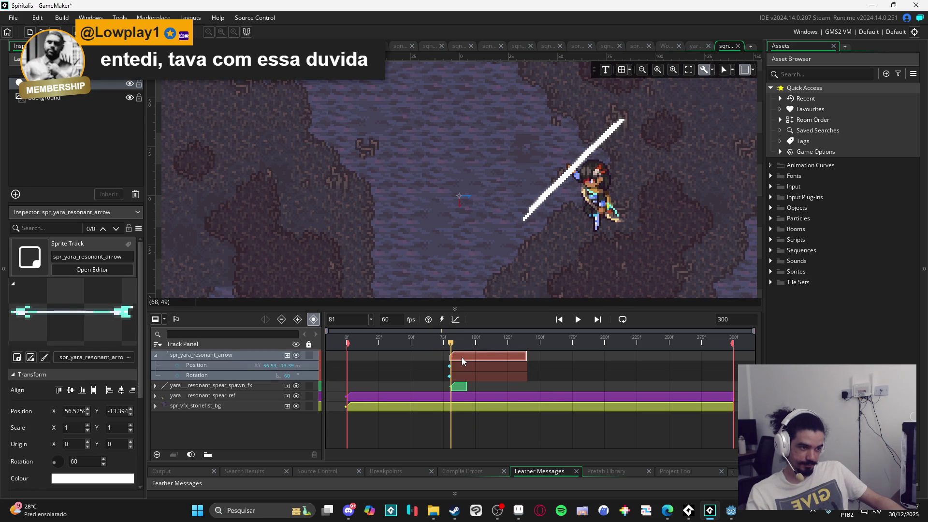
left_click(448, 354)
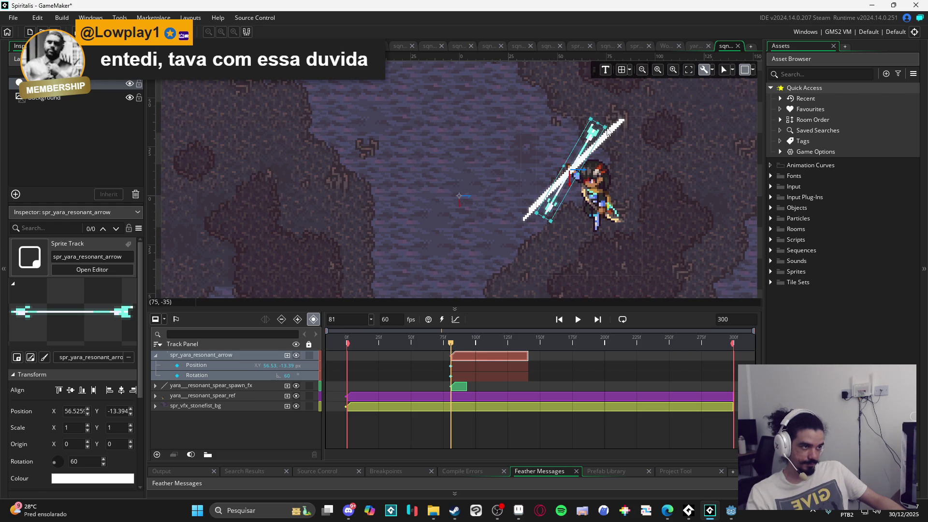
left_click_drag(606, 124, 615, 136)
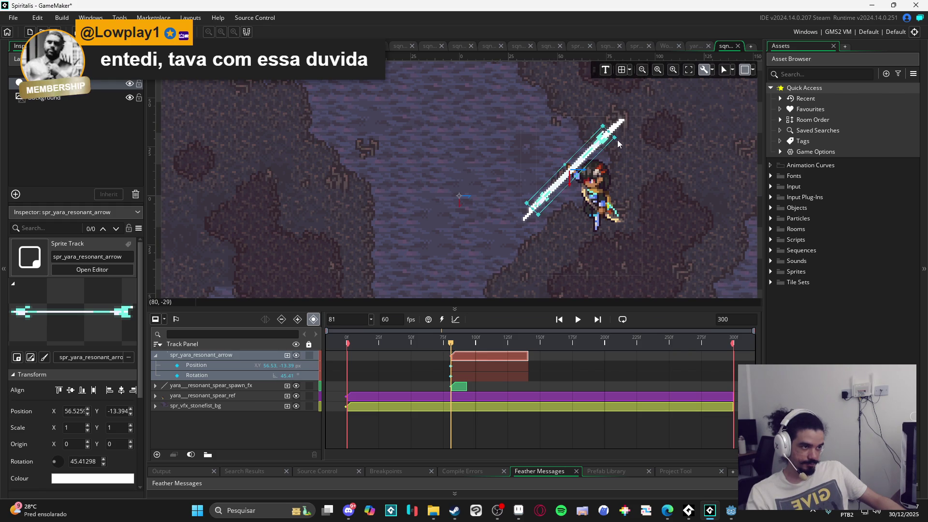
- Step through frames 85–94, nudging the arrow right and down onto the spear thrust
left_click_drag(456, 345, 456, 345)
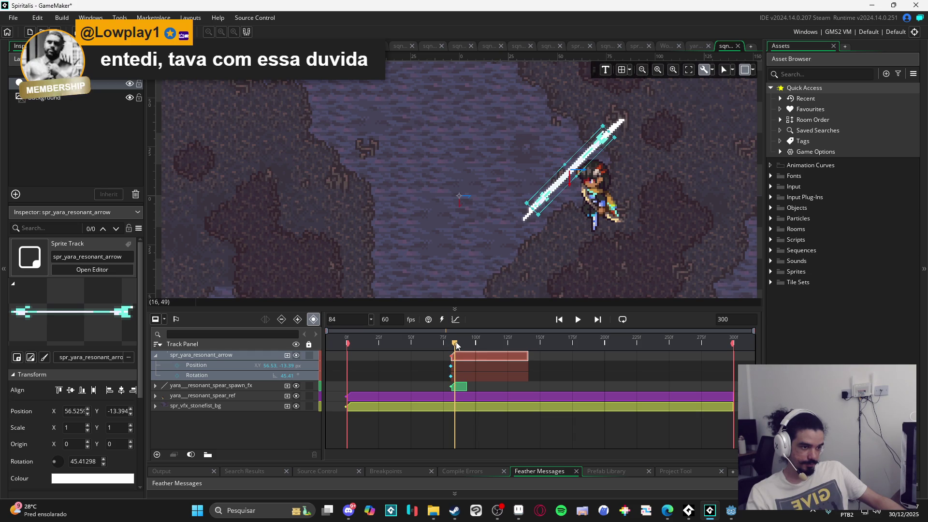
left_click_drag(456, 345, 459, 345)
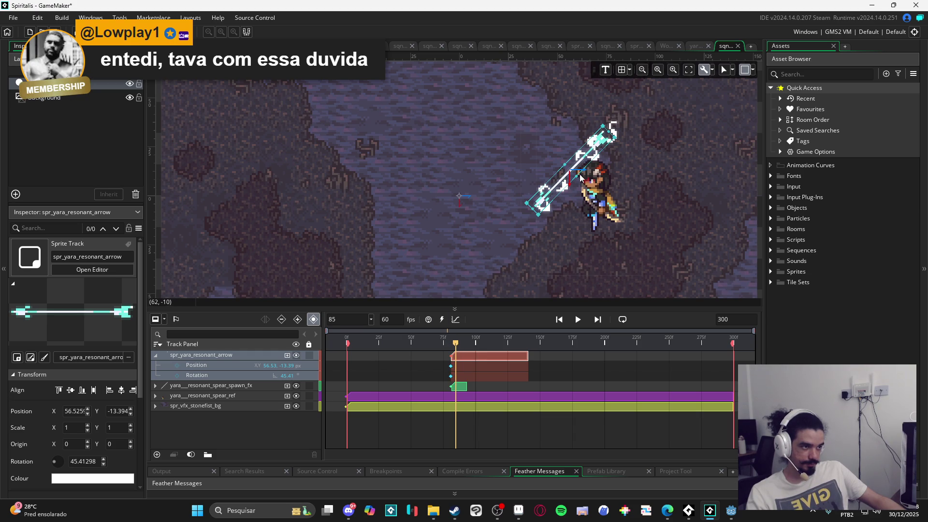
left_click_drag(581, 169, 594, 172)
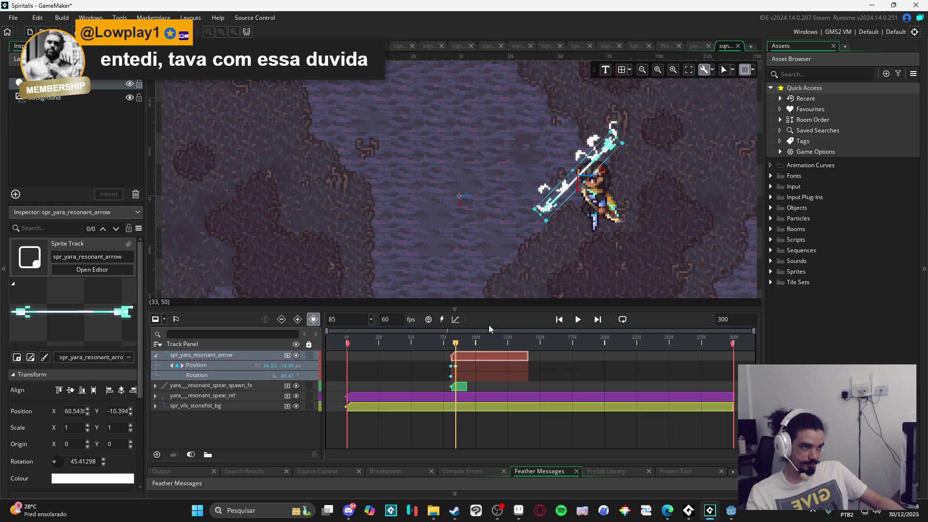
left_click_drag(459, 345, 464, 344)
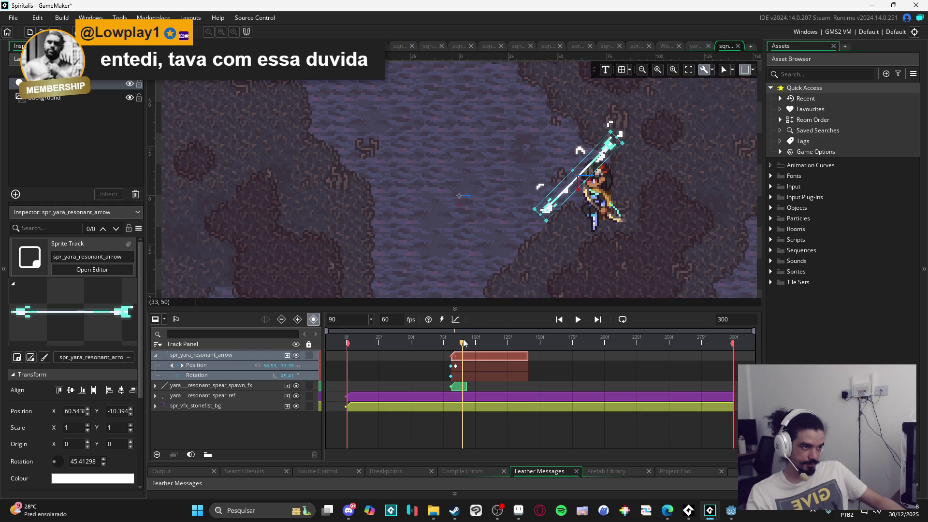
left_click_drag(596, 169, 629, 150)
left_click_drag(463, 343, 477, 341)
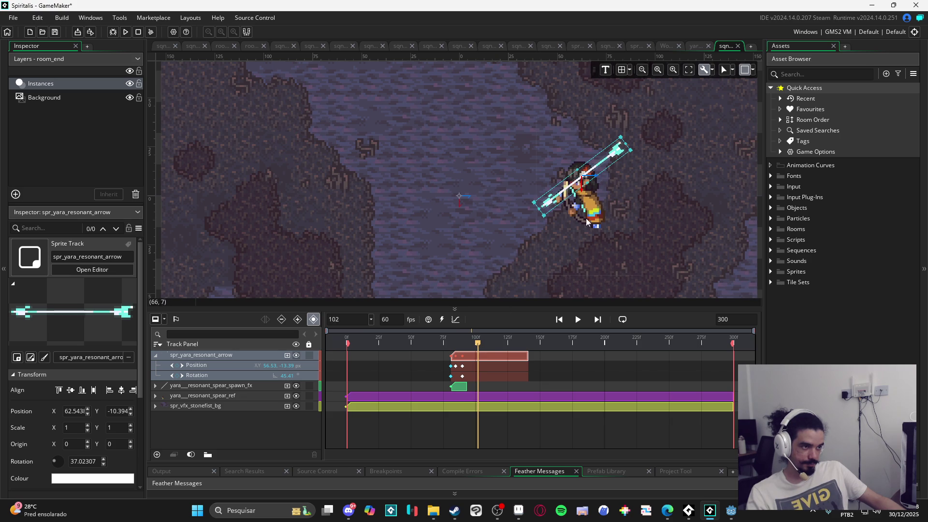
scroll(565, 222, "down", 2)
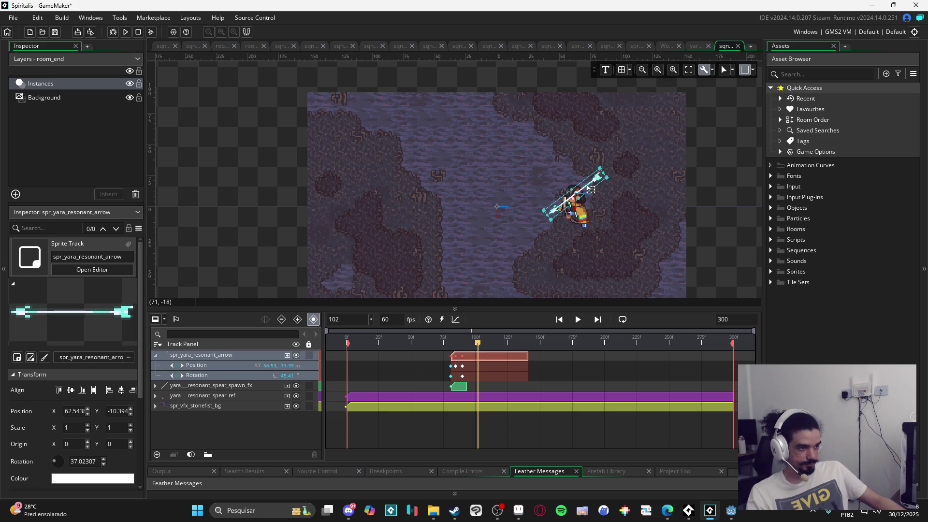
- Key the arrow's position at frame 102, then drag it down-left past the character at frame 116
left_click(177, 366)
left_click_drag(479, 344, 497, 347)
left_click(582, 198)
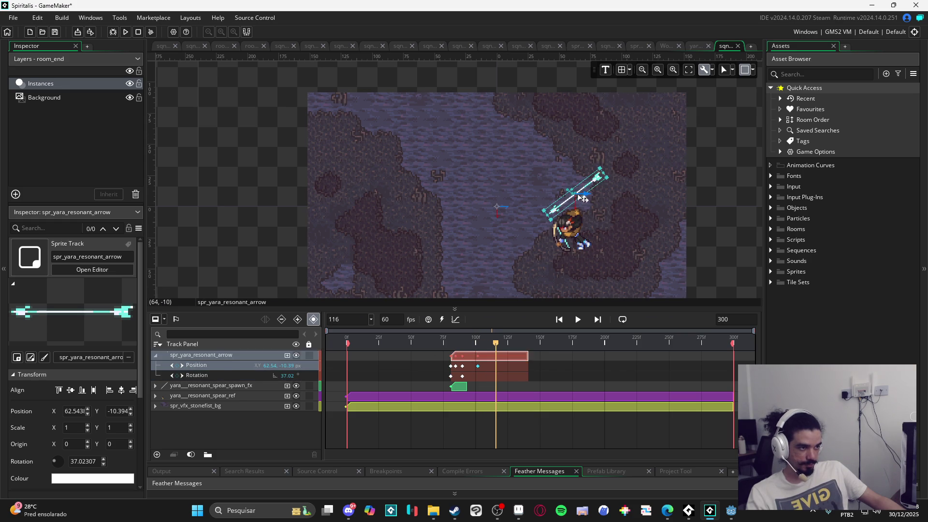
left_click_drag(596, 184, 520, 236)
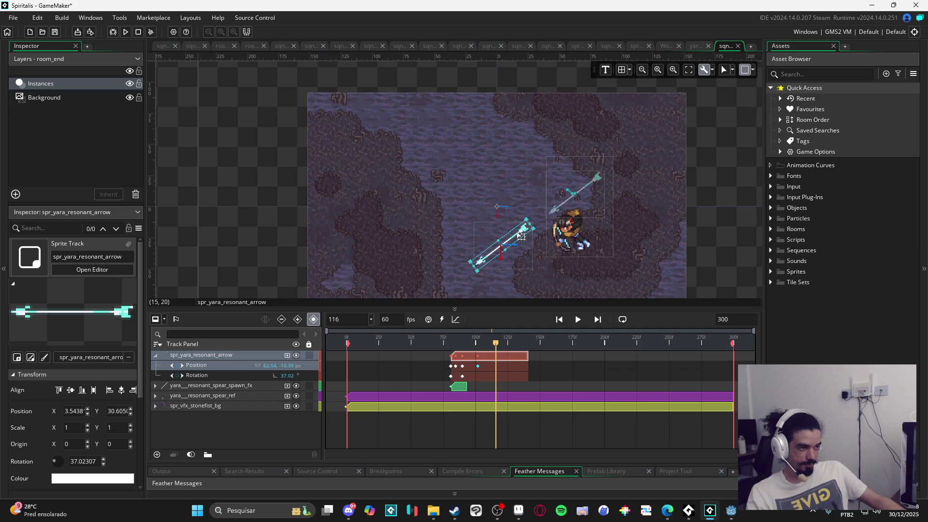
left_click_drag(521, 236, 520, 236)
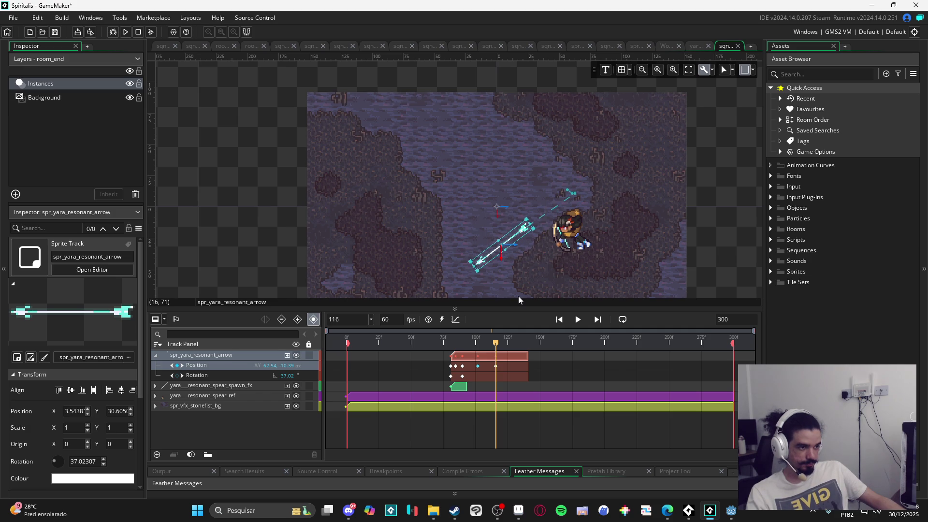
- Rewind and play the sequence to preview the arrow's flight
left_click_drag(495, 349, 393, 340)
key("space")
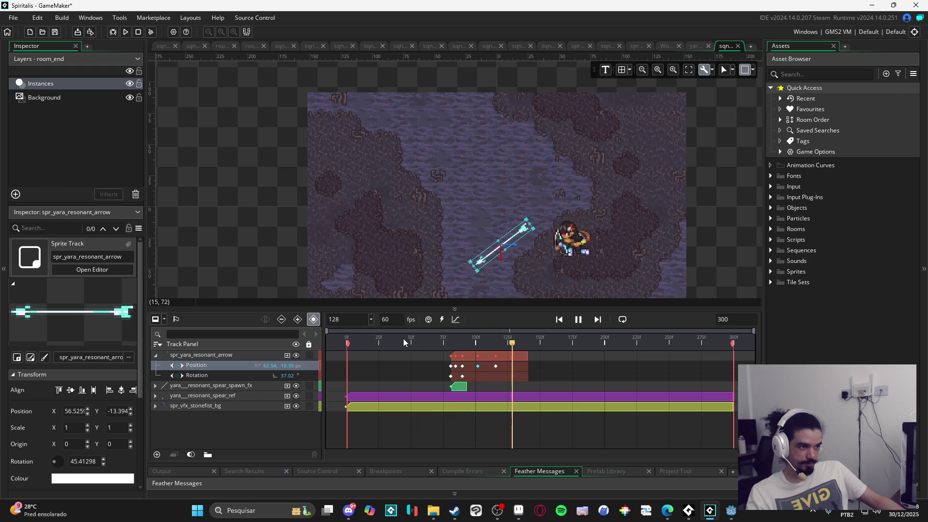
scroll(572, 232, "up", 1)
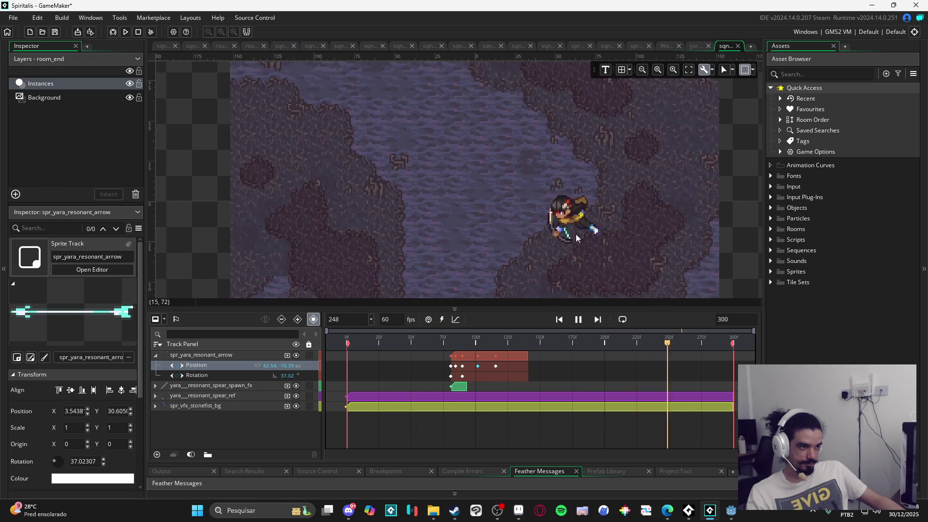
mouse_move(558, 339)
left_mouse_down()
mouse_move(388, 329)
mouse_move(570, 335)
mouse_move(551, 343)
left_mouse_up()
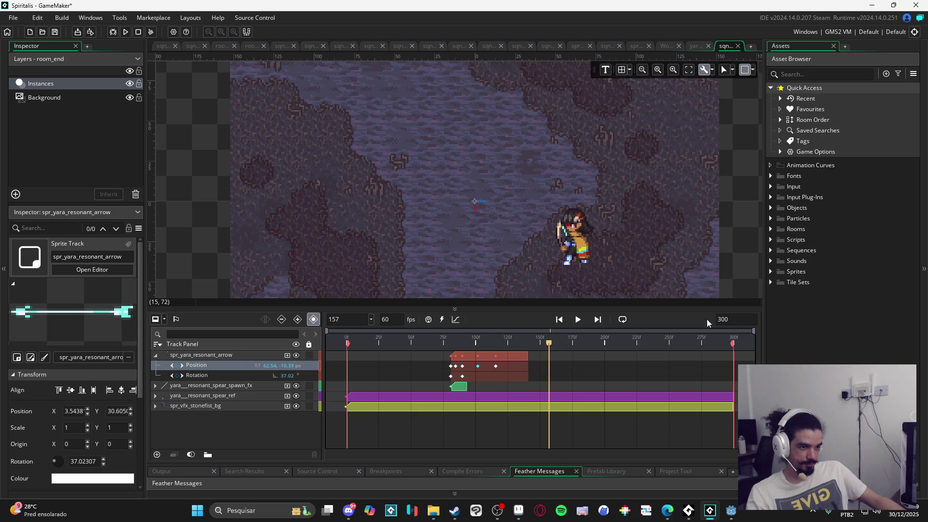
- Set the sequence length to 157 frames
double_click(730, 320)
type("157")
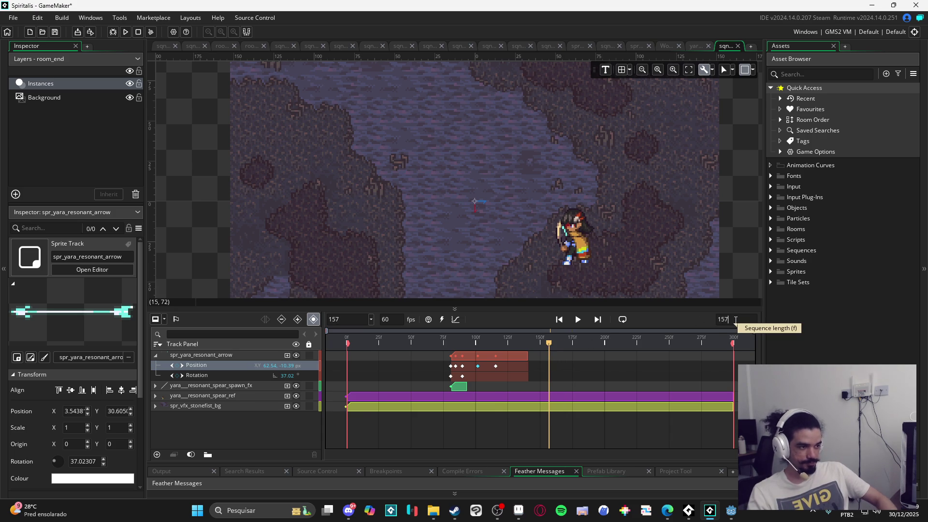
key("Return")
- Play the shortened sequence with Loop enabled, then stop and collapse the arrow track's rows
key("space")
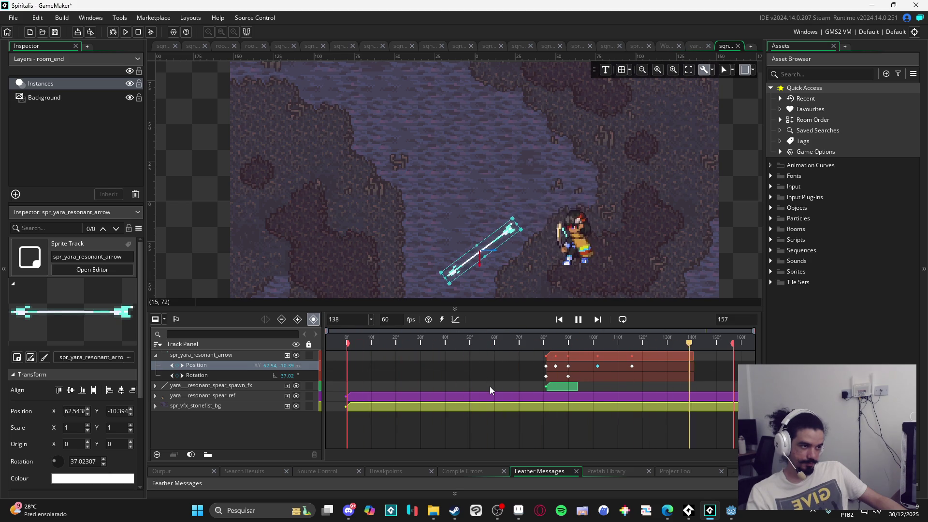
left_click(577, 320)
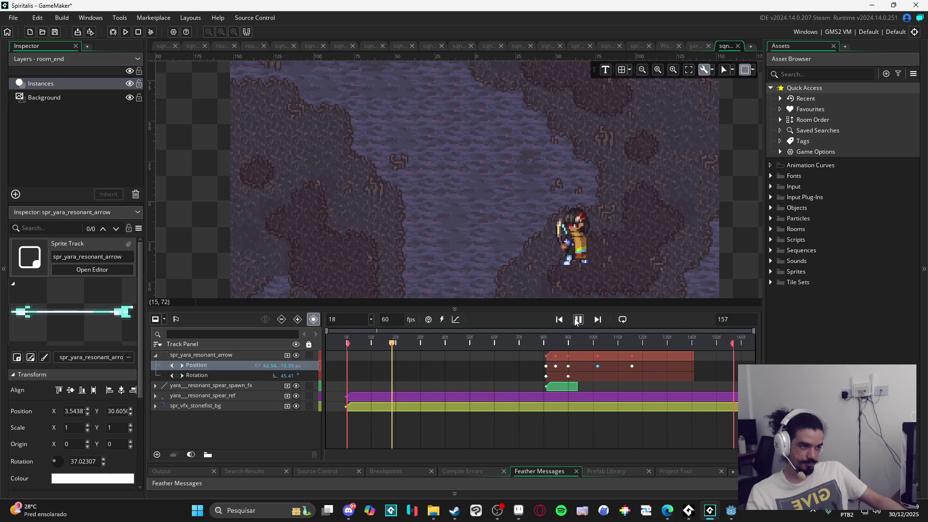
left_click(623, 319)
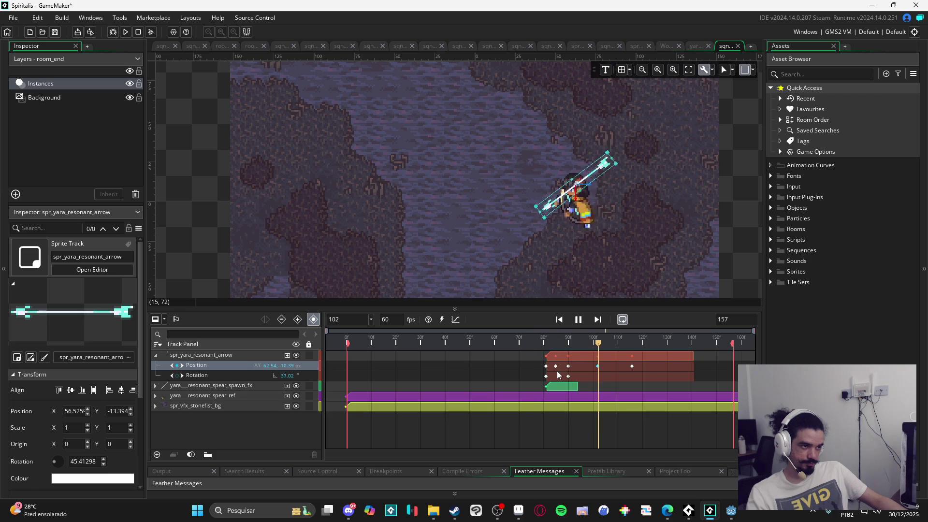
key("space")
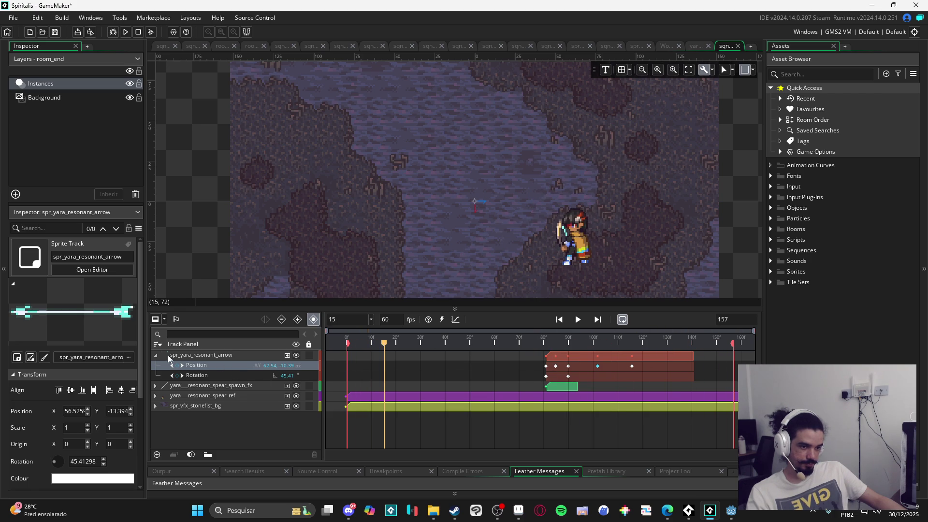
left_click(155, 356)
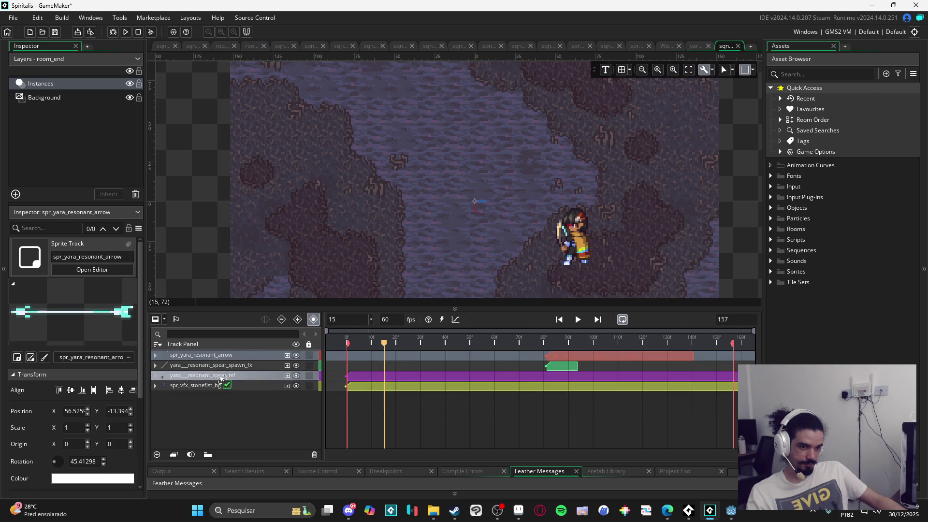
- Move the spr_yara_resonant_arrow track below yara_resonant_spear_ref and preview around frame 108
left_click_drag(221, 382, 221, 378)
key("space")
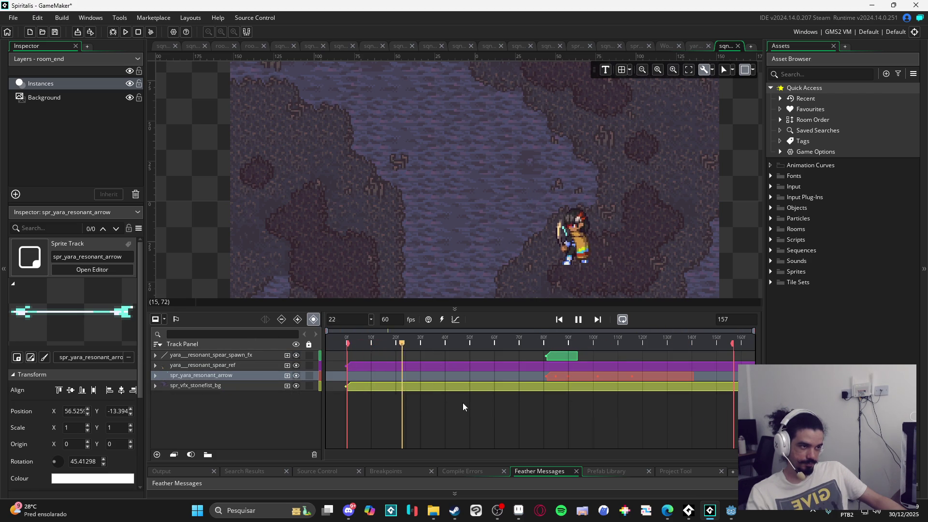
key("space")
mouse_move(534, 341)
left_mouse_down()
mouse_move(623, 343)
mouse_move(548, 347)
mouse_move(597, 349)
left_mouse_up()
- Drag the arrow's last Position key a few frames earlier and replay to check the timing
left_click(155, 376)
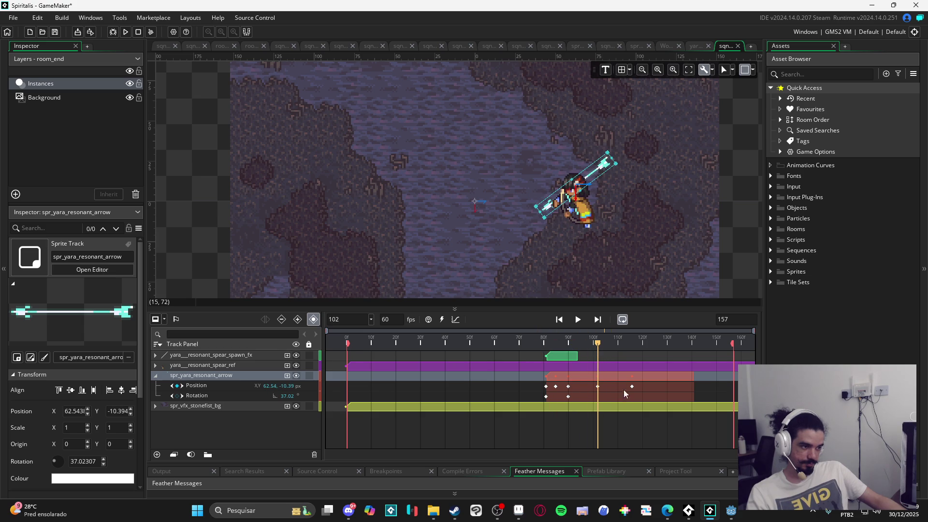
left_click_drag(632, 386, 624, 387)
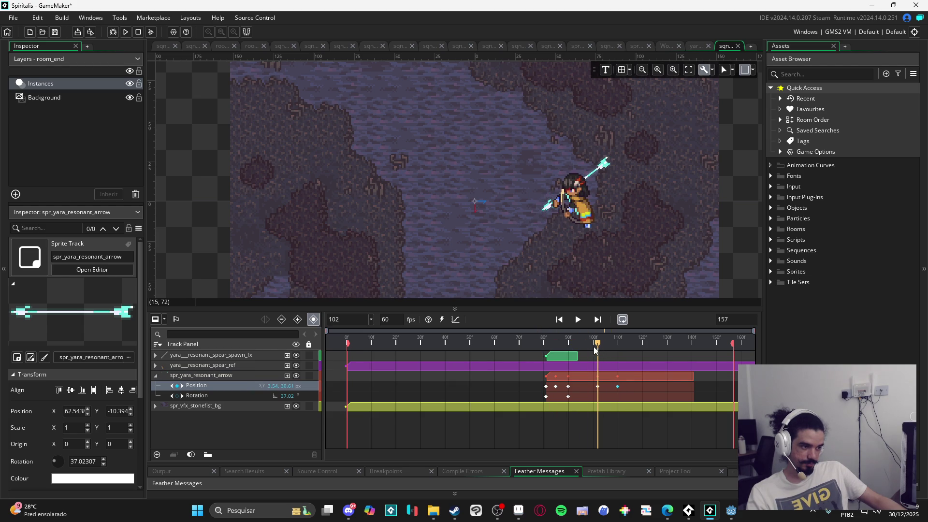
key("space")
key("space")
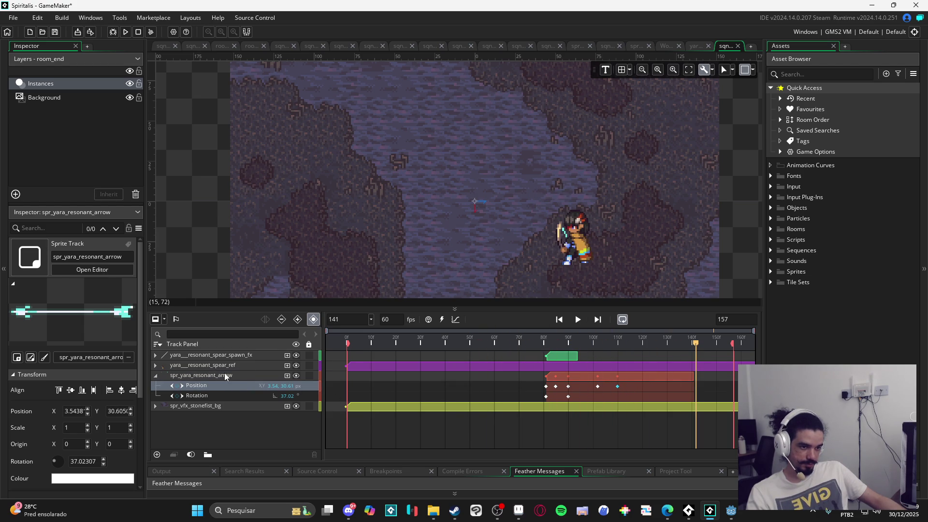
left_click(225, 377)
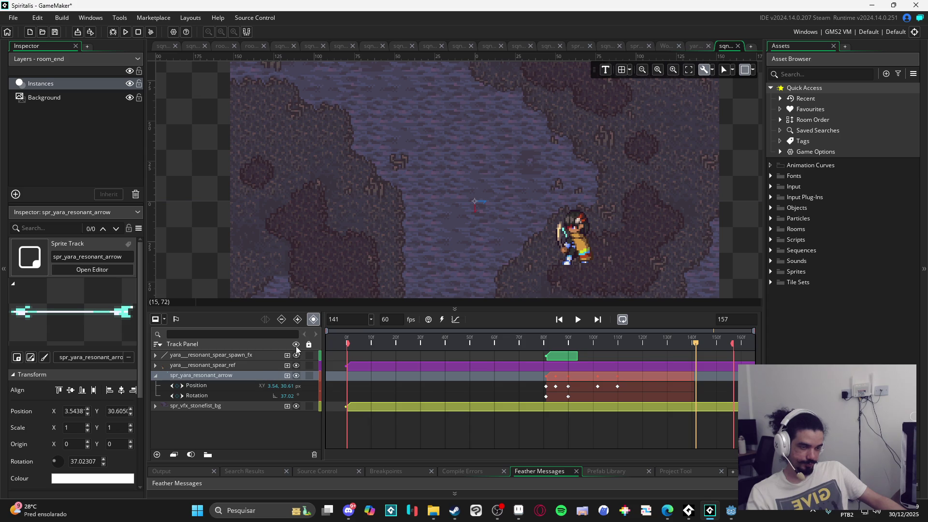
key("space")
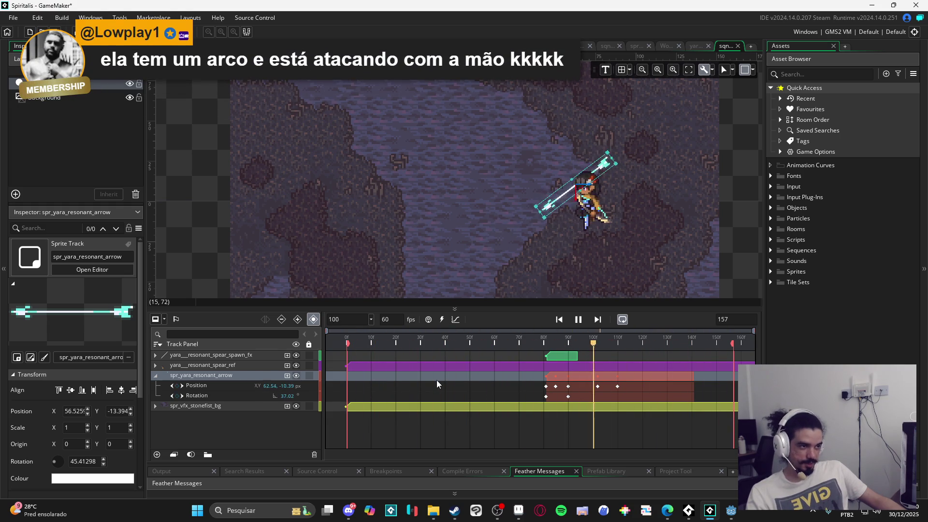
key("space")
mouse_move(568, 341)
left_mouse_down()
mouse_move(469, 341)
mouse_move(616, 343)
left_mouse_up()
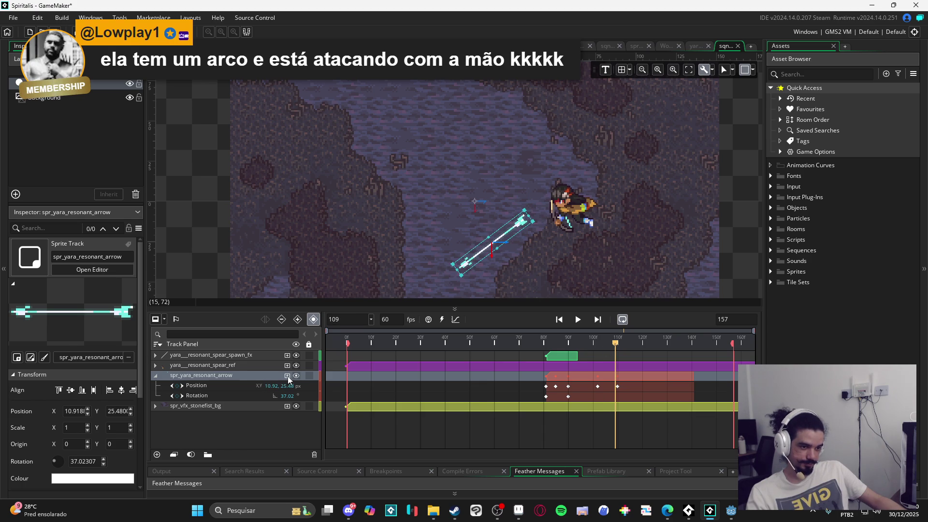
- In the curve editor, convert the arrow's Position track to x and y curves
left_click(456, 319)
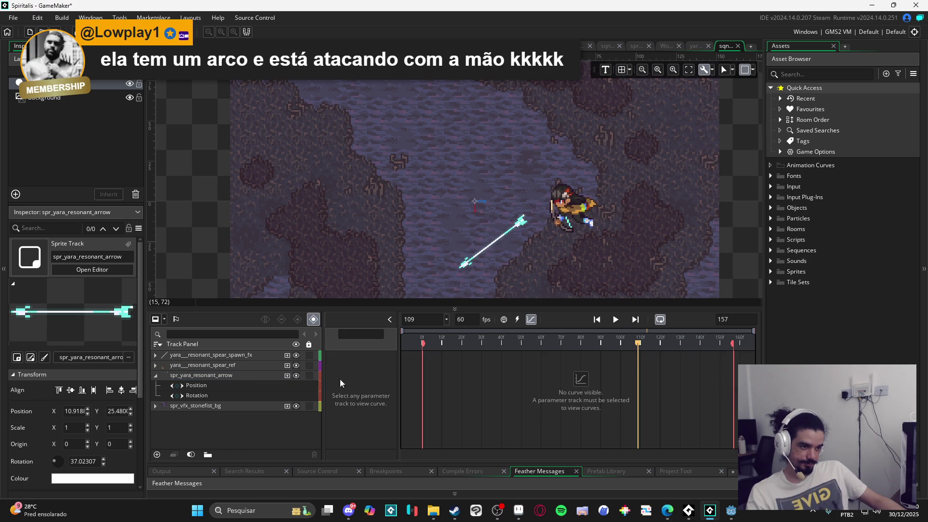
left_click(242, 375)
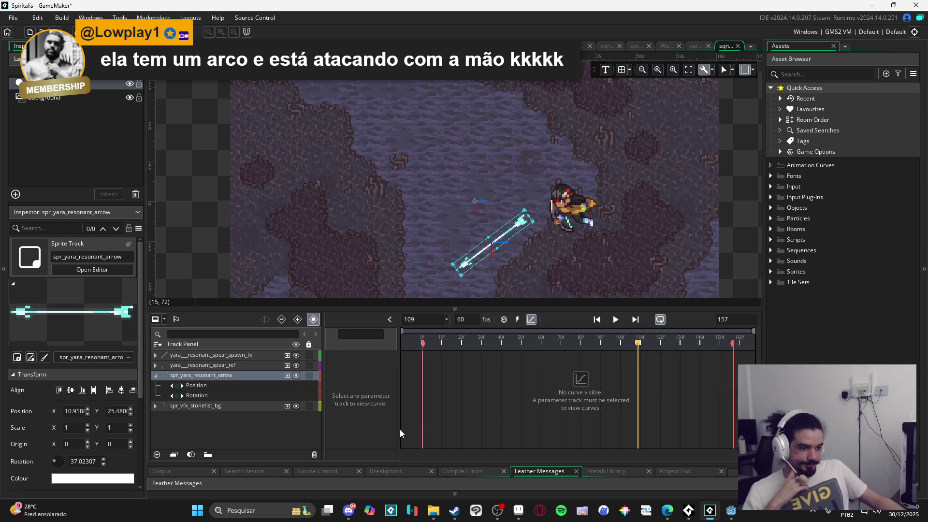
left_click(232, 389)
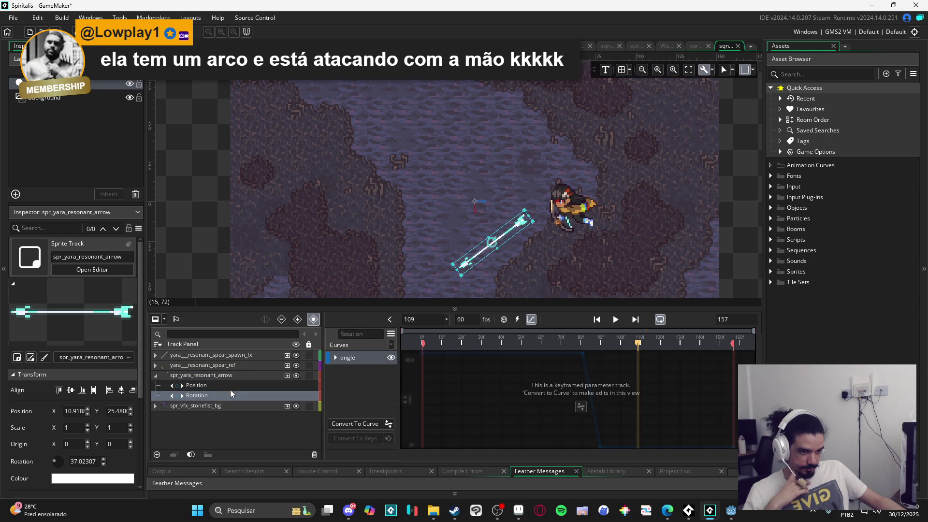
left_click(351, 423)
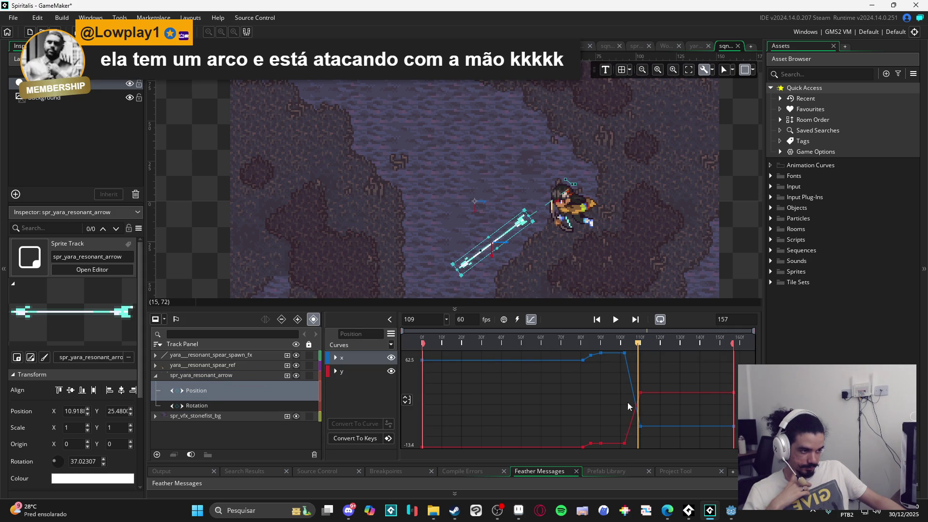
left_click(625, 355)
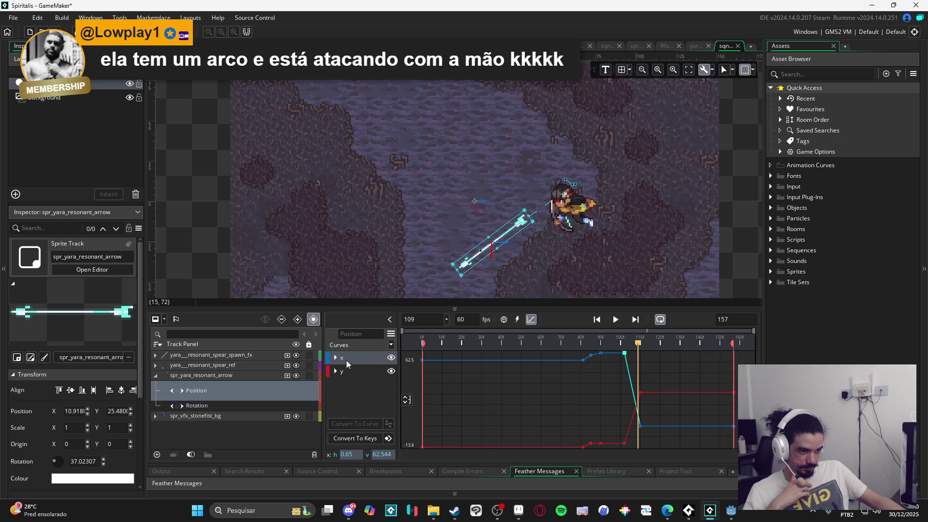
- Apply a Bezier ease from the Animation Curve Library to the arrow's path
left_click(390, 345)
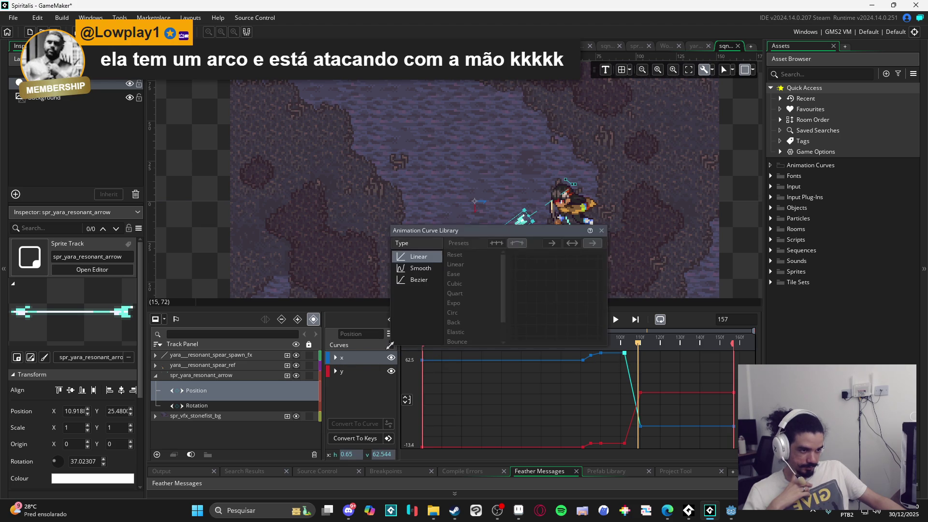
left_click(417, 280)
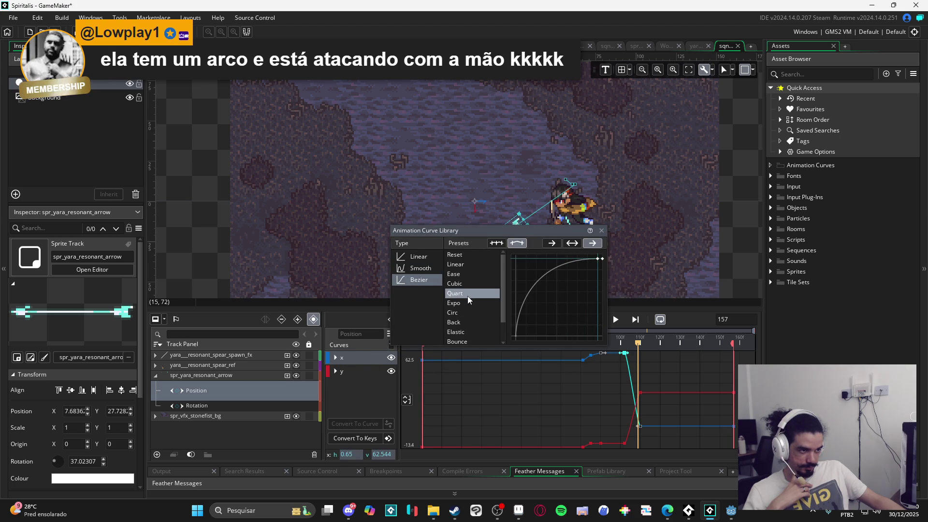
left_click(468, 295)
left_click(336, 371)
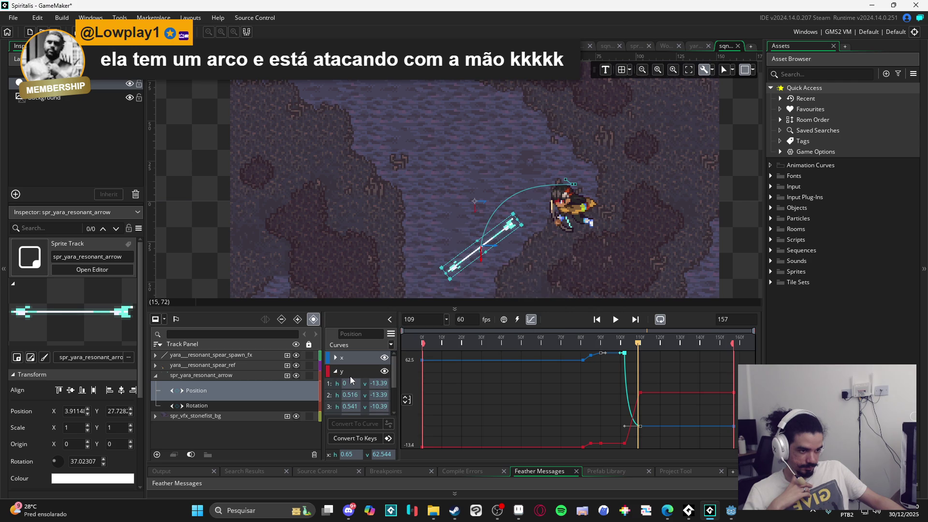
- Select the arrow's y keyframes, apply the Expo preset, and play the sequence
left_click(334, 395)
left_click(335, 407)
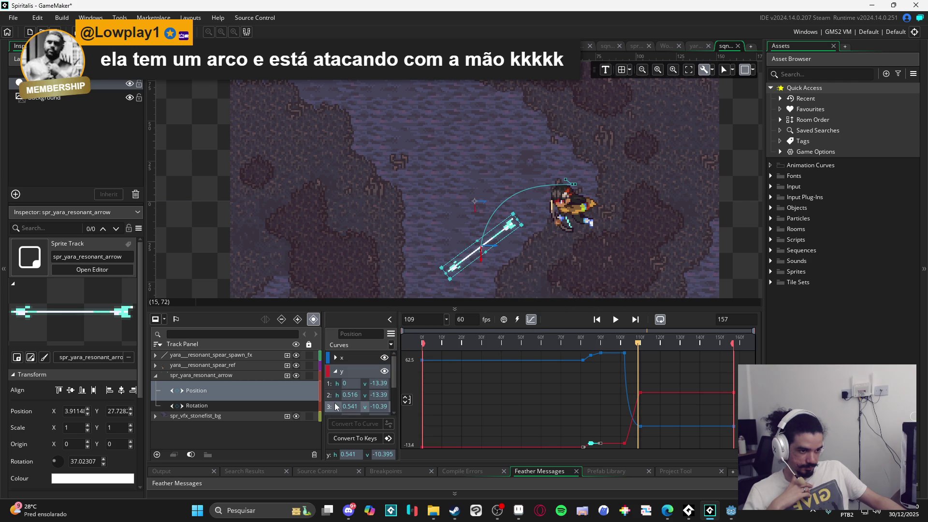
scroll(337, 406, "down", 1)
left_click(336, 406)
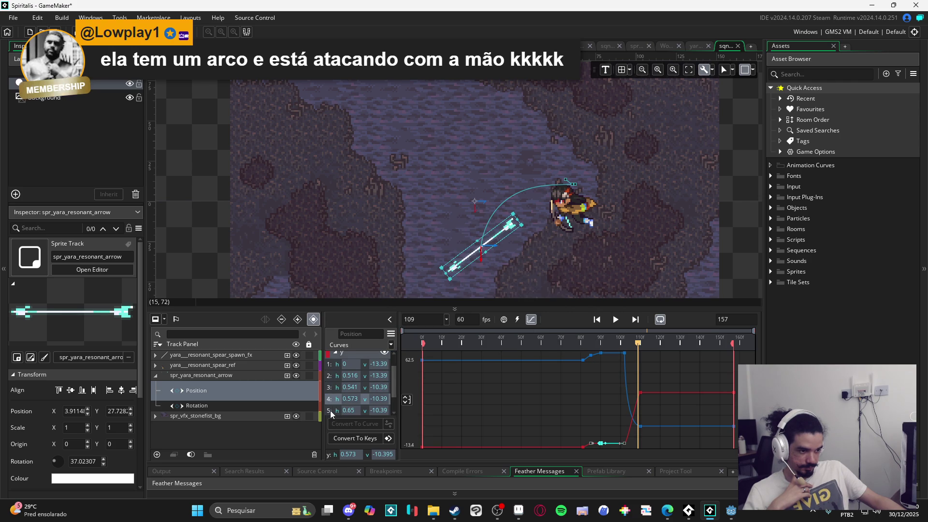
scroll(335, 405, "down", 2)
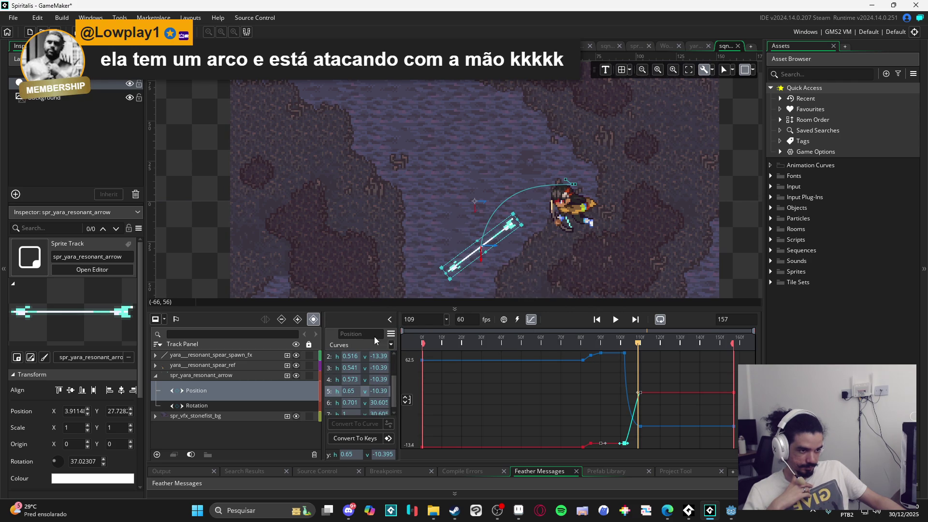
left_click(390, 344)
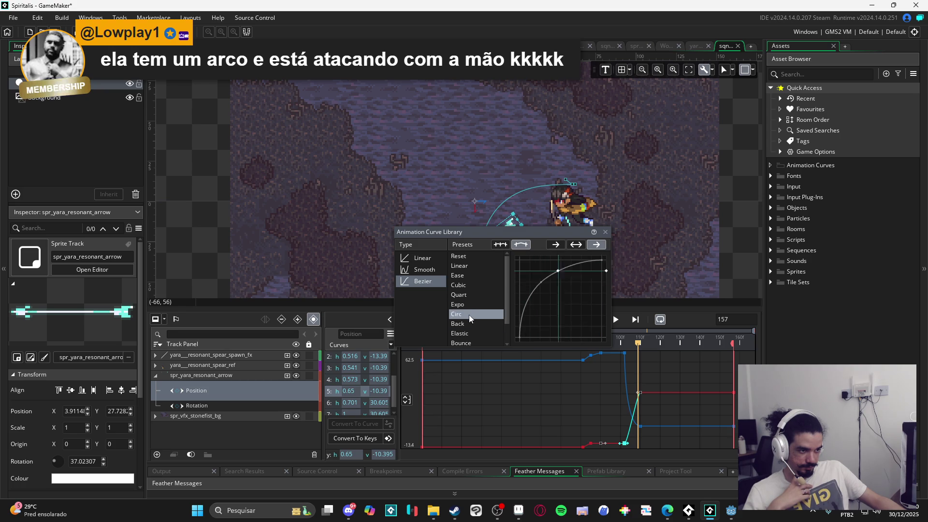
left_click(476, 304)
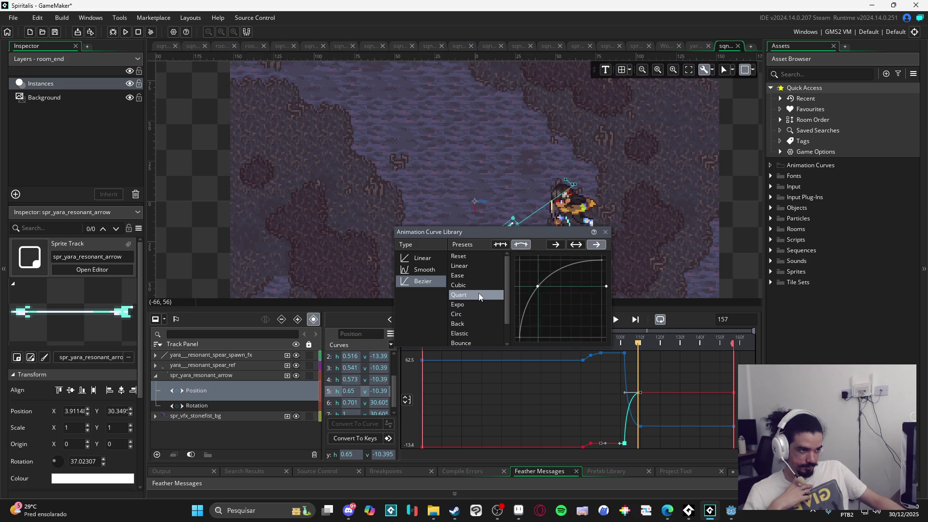
left_click(616, 319)
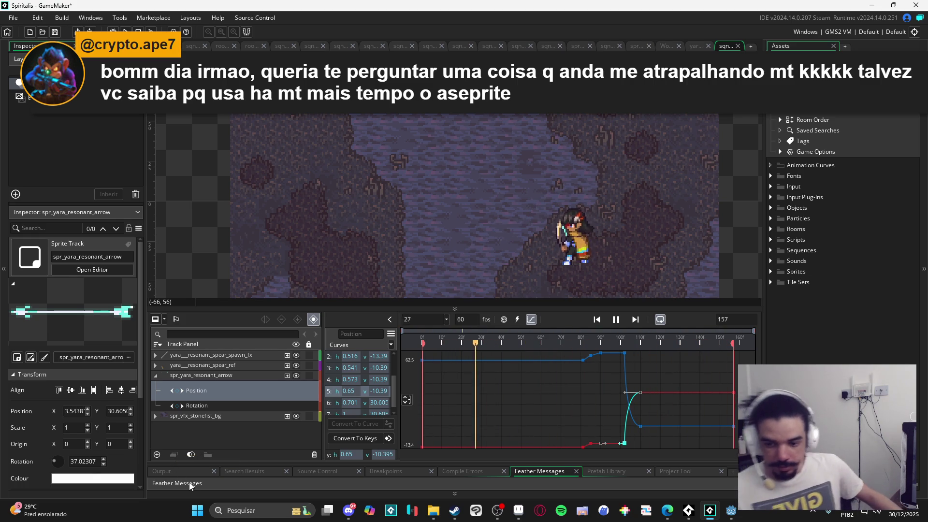
- Collapse the resonant arrow track via the spawn_fx track, play the throw, and pause near frame 6
left_click(155, 375)
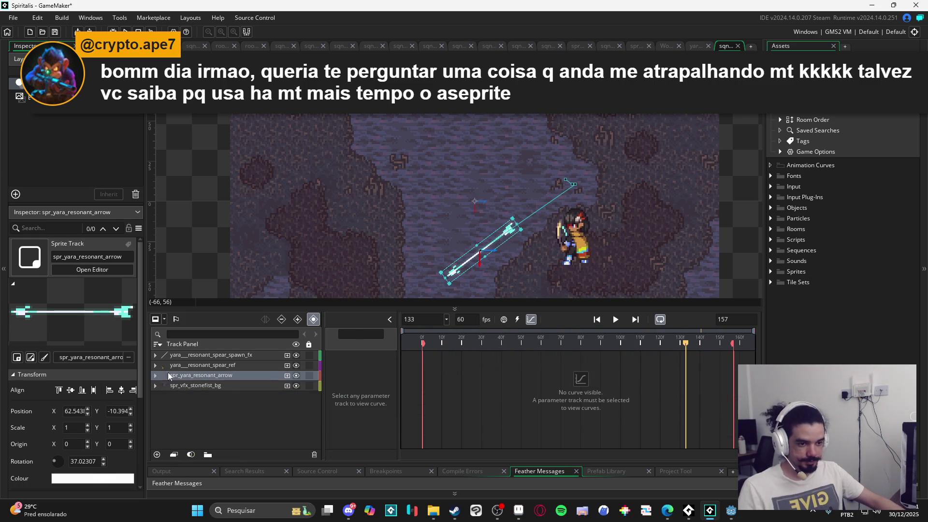
left_click(203, 357)
scroll(283, 261, "down", 1)
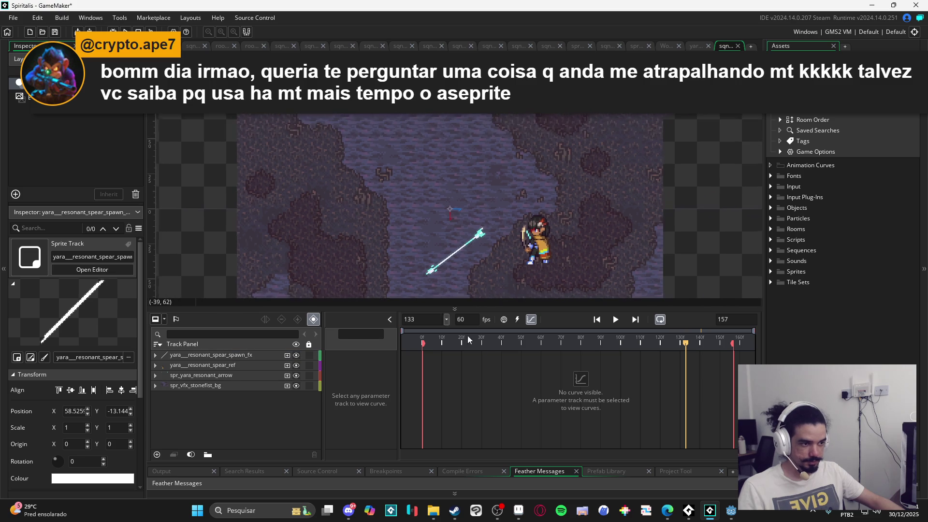
key("space")
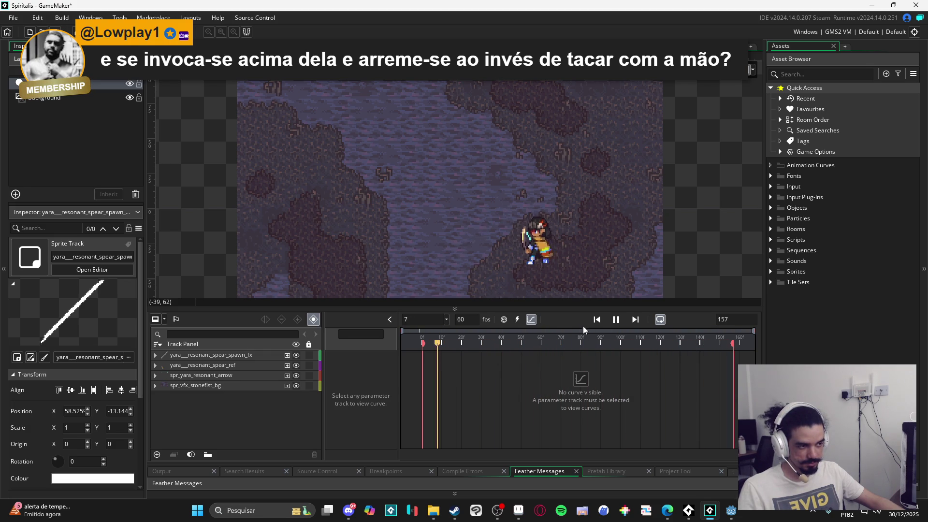
scroll(517, 251, "up", 1)
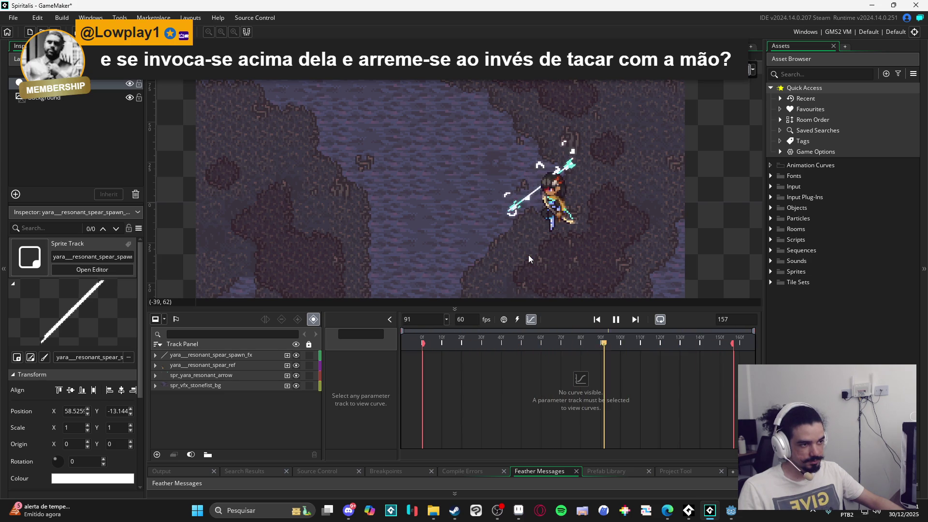
left_click(616, 321)
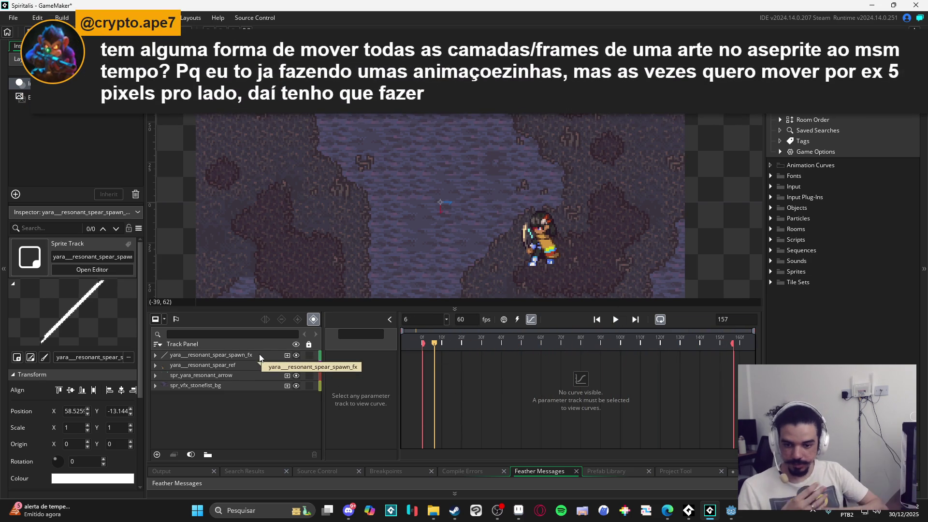
- In Aseprite, move the red dot up and right across all six frames
key("alt+Tab")
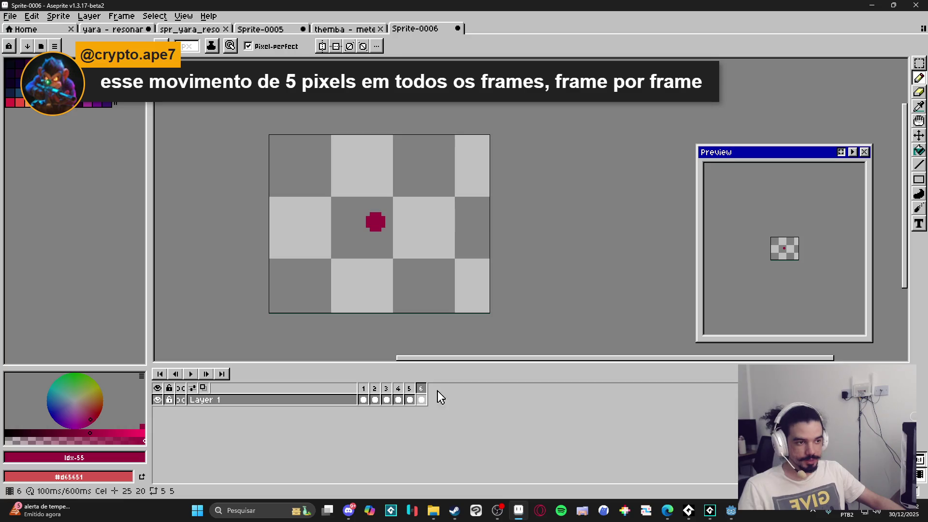
left_click_drag(425, 401, 363, 400)
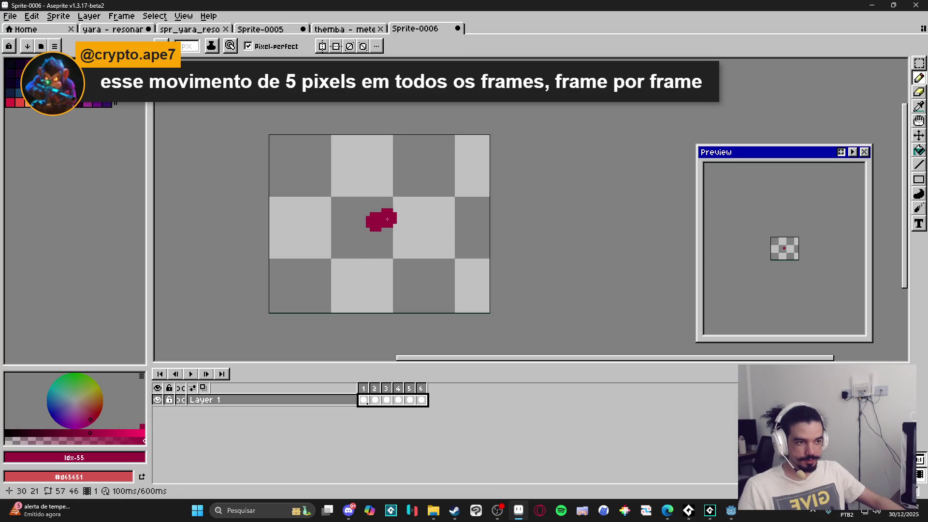
key("v")
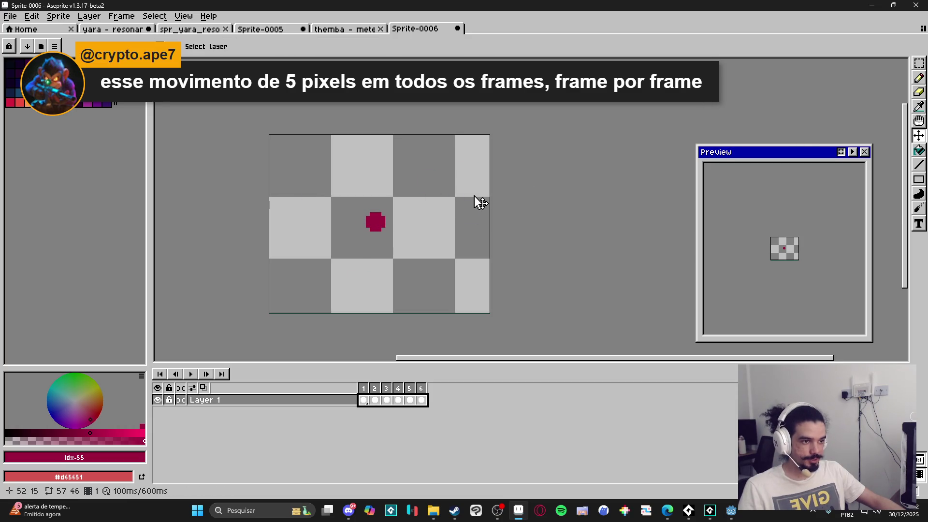
mouse_move(382, 232)
left_mouse_down()
mouse_move(393, 197)
mouse_move(436, 181)
left_mouse_up()
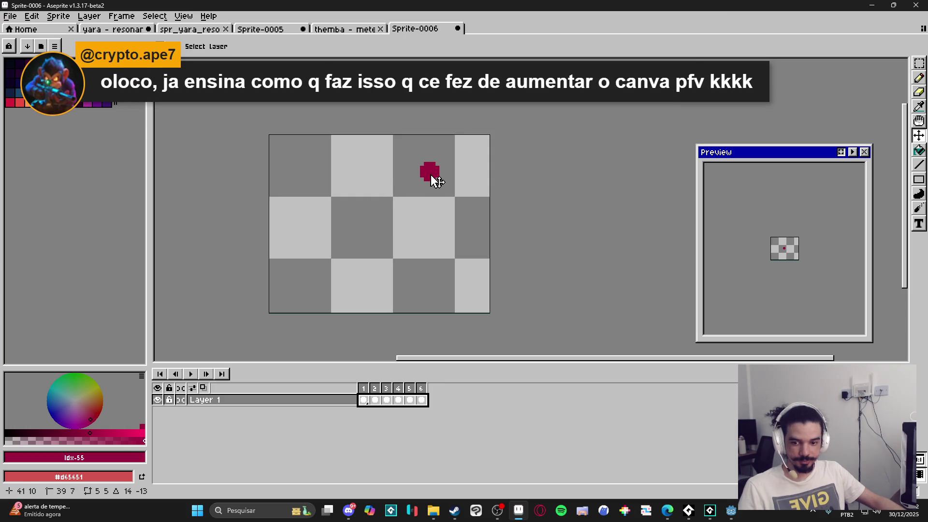
left_click(365, 388)
- Set frame 2's duration to 100 ms
left_click(380, 399)
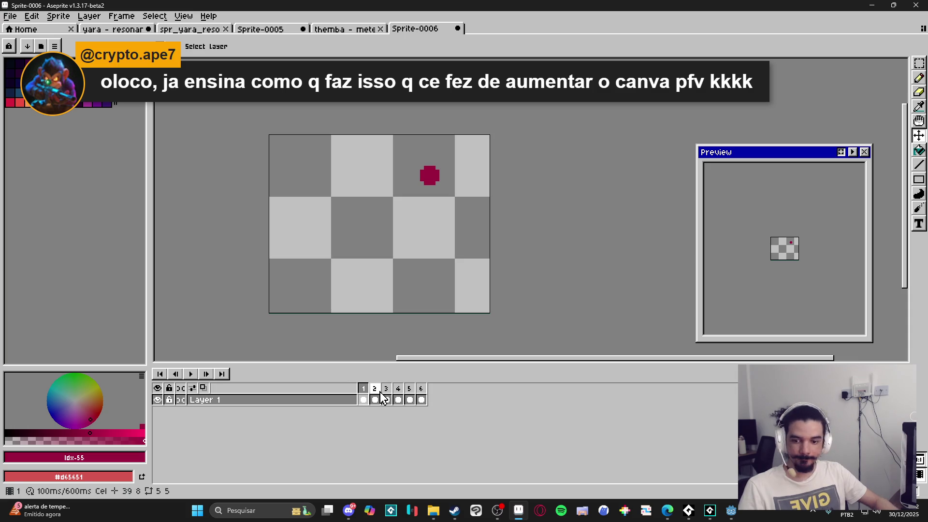
left_click(363, 400)
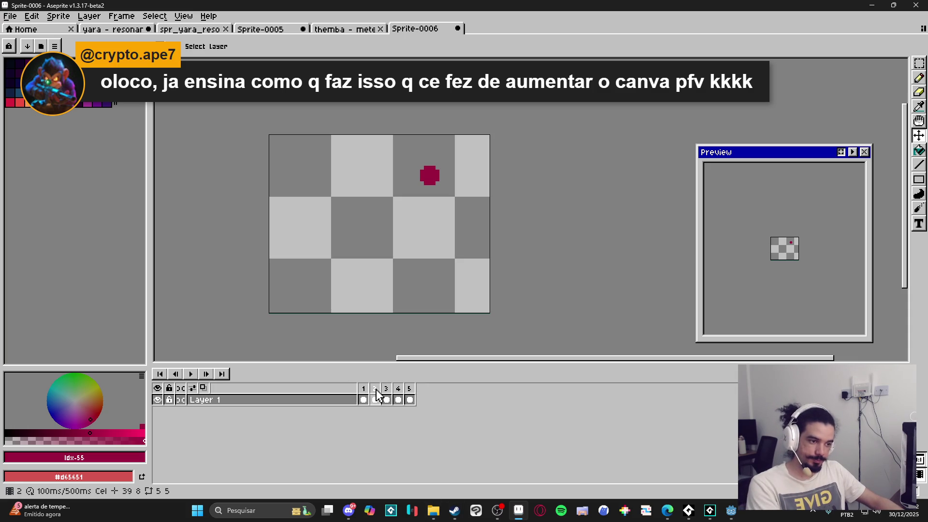
double_click(376, 390)
type("100")
key("Return")
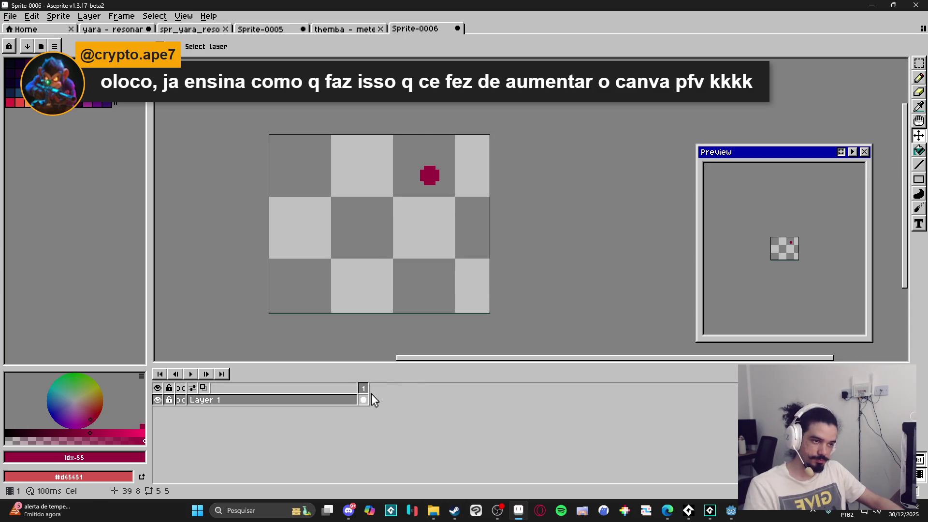
- Delete the red dot and paint a magenta dot near frame 1's top-left
left_click_drag(445, 253, 269, 172)
key("Delete")
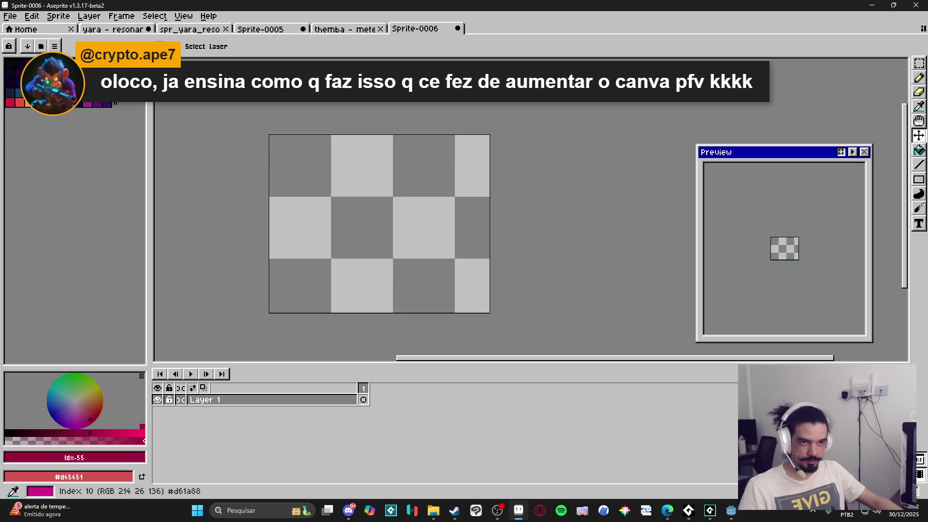
left_click(107, 63)
key("b")
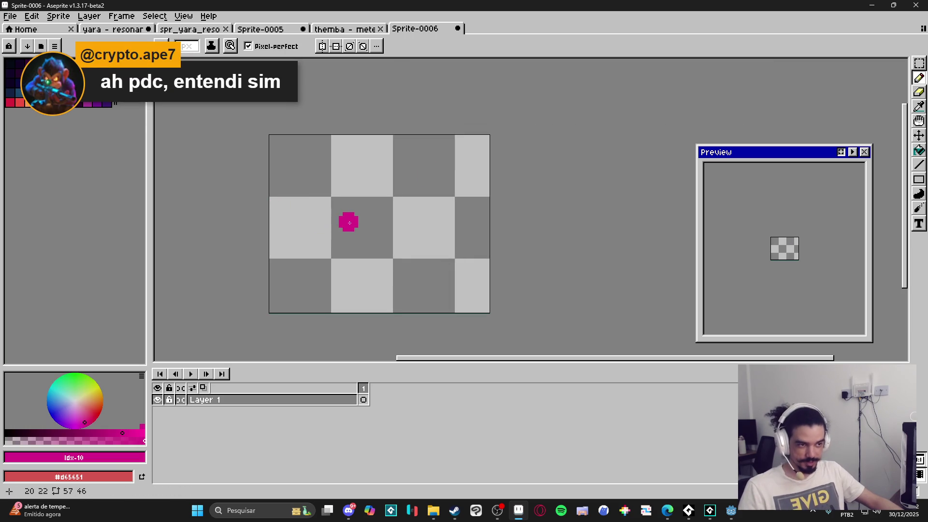
left_click(302, 168)
- Add frame 2 with a purple dot at the canvas centre, erasing the magenta dot
key("alt+n")
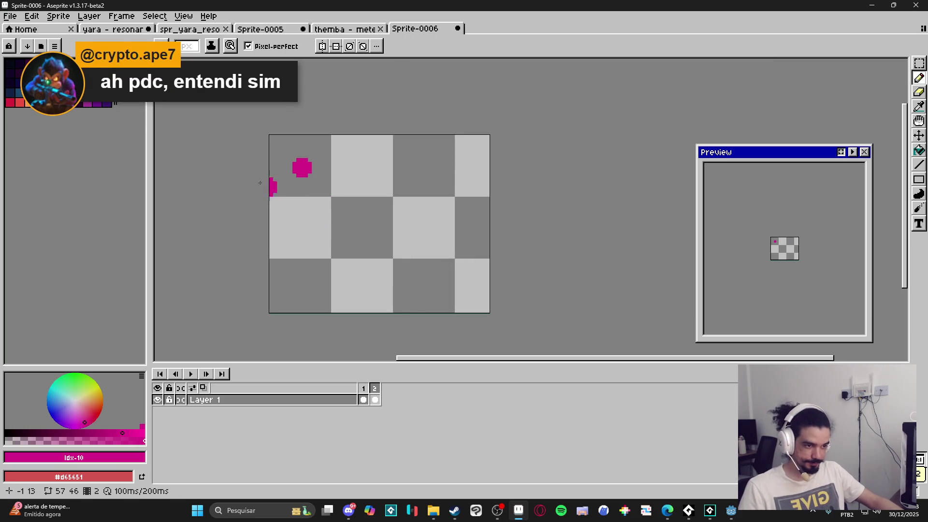
left_click(107, 102)
left_click(383, 229)
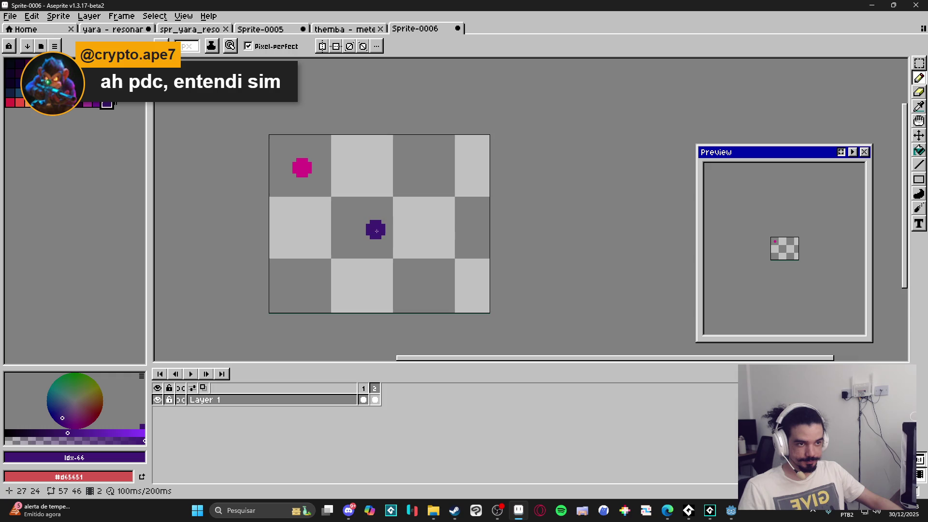
key("e")
left_click(303, 169)
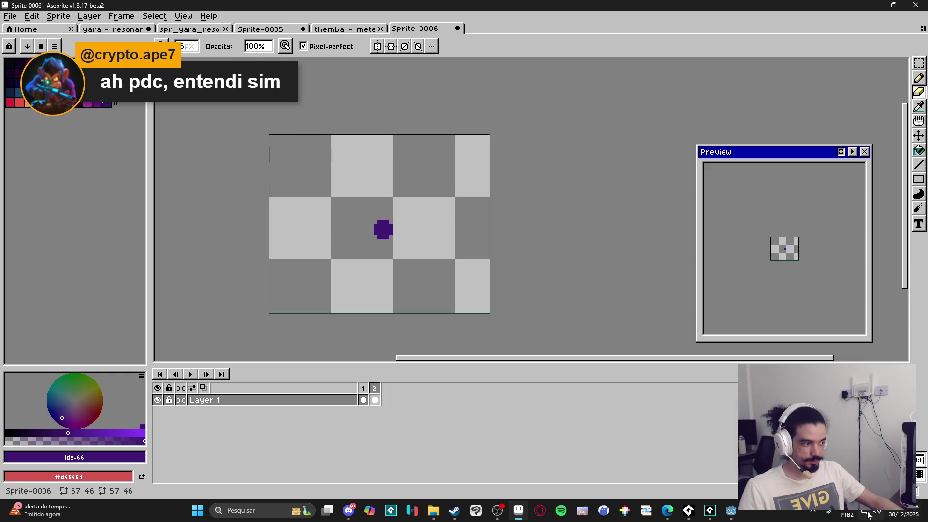
- Add frame 3 with only a green dot at the lower-left, and enlarge the preview
key("alt+n")
left_click(370, 214)
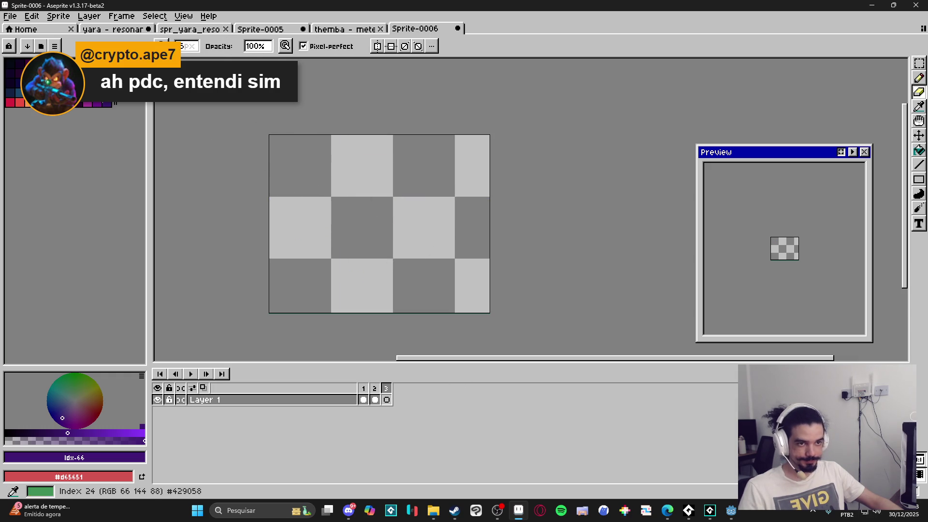
left_click(62, 79)
key("b")
left_click(302, 276)
scroll(798, 258, "up", 2)
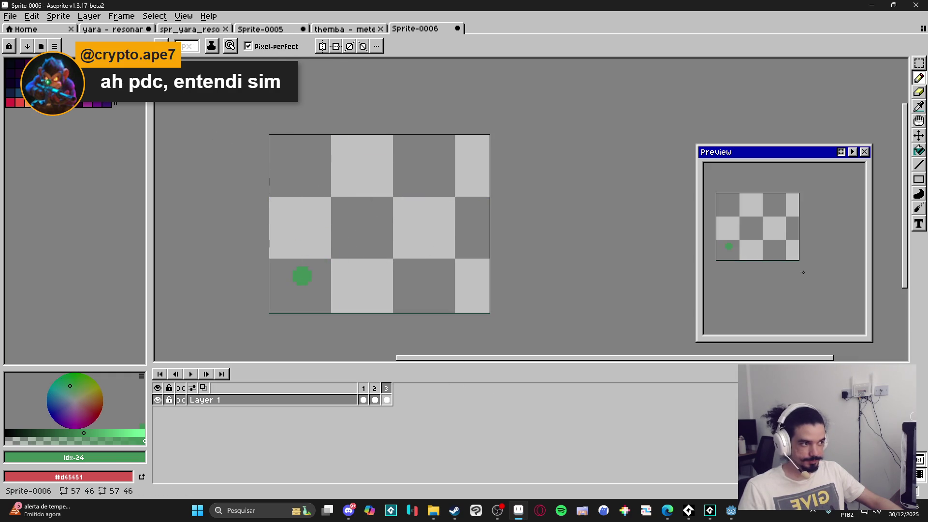
left_click(841, 152)
- Add an empty frame 4 with a red dot near the upper right
key("alt+shift+n")
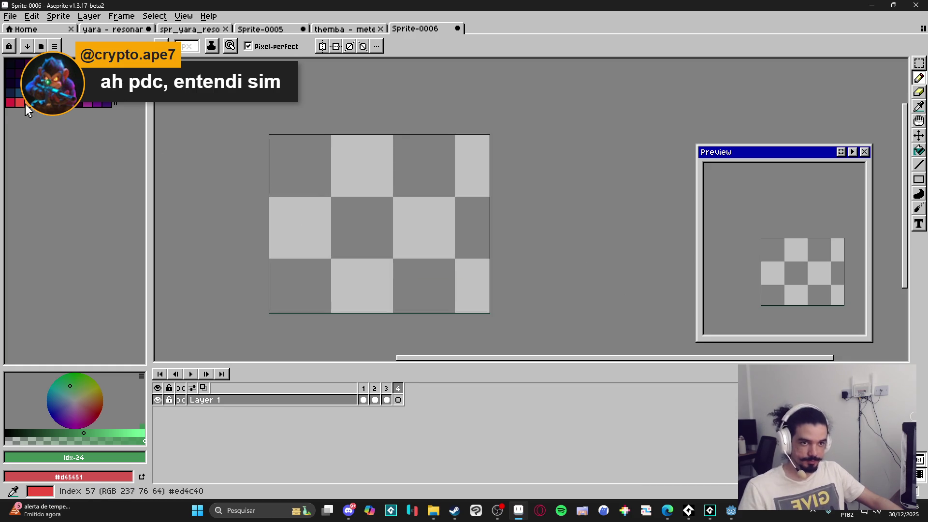
left_click(9, 102)
left_click(441, 202)
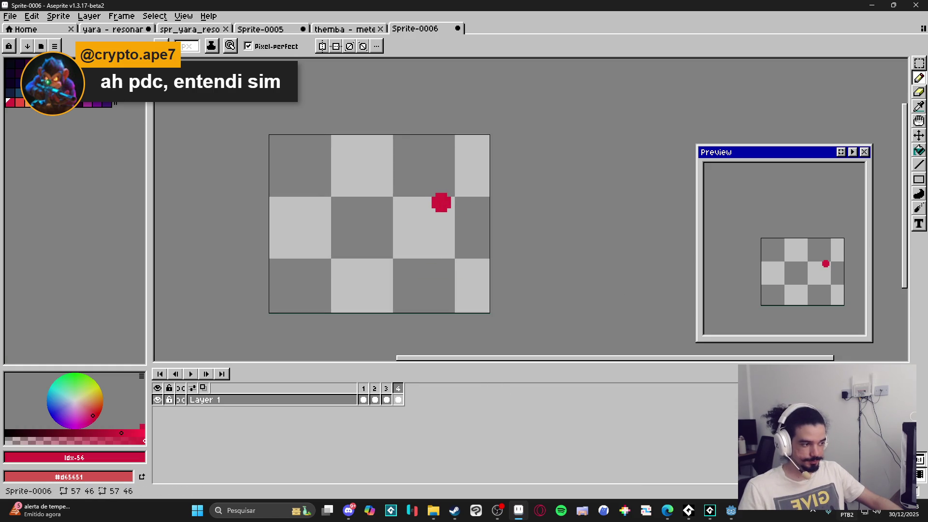
scroll(857, 187, "up", 1)
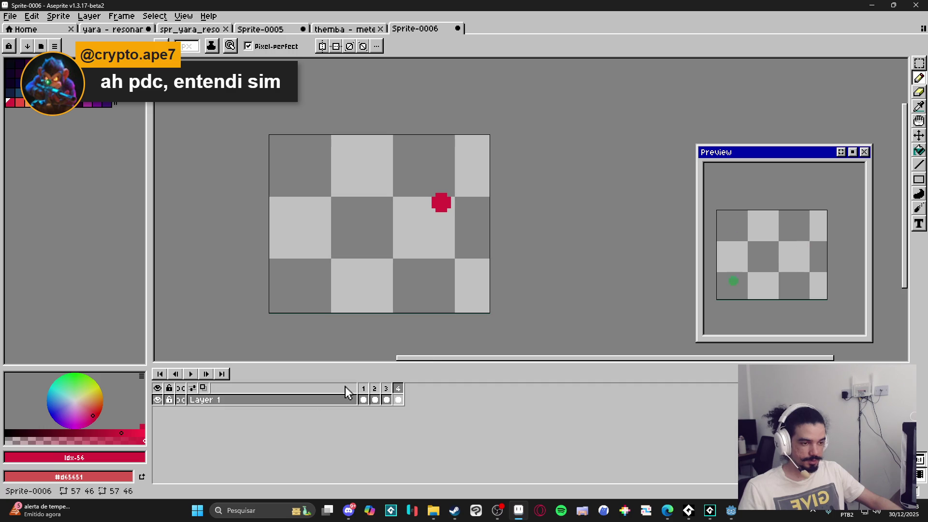
left_click(400, 401)
left_click(531, 304, "shift")
scroll(531, 304, "down", 2)
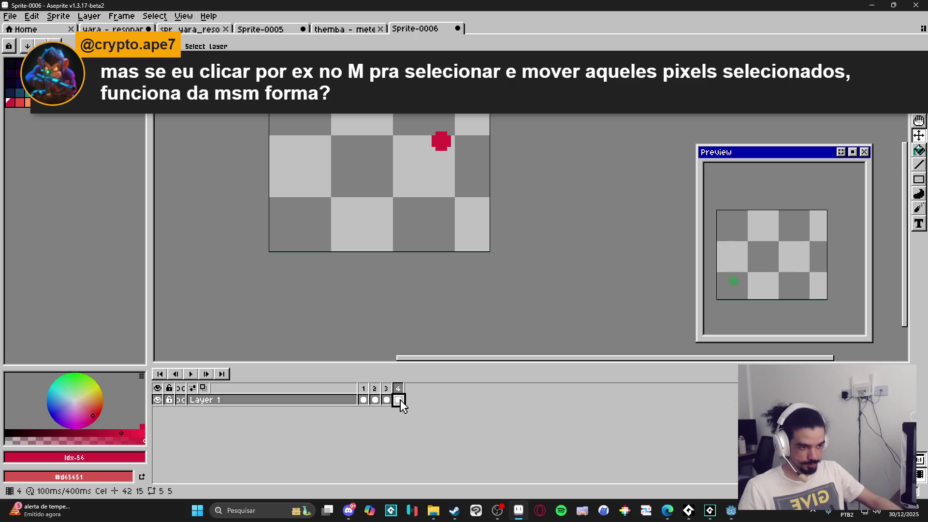
- Move the blobs to mid-canvas across all four frames, then select the whole canvas
left_click_drag(398, 402, 366, 404)
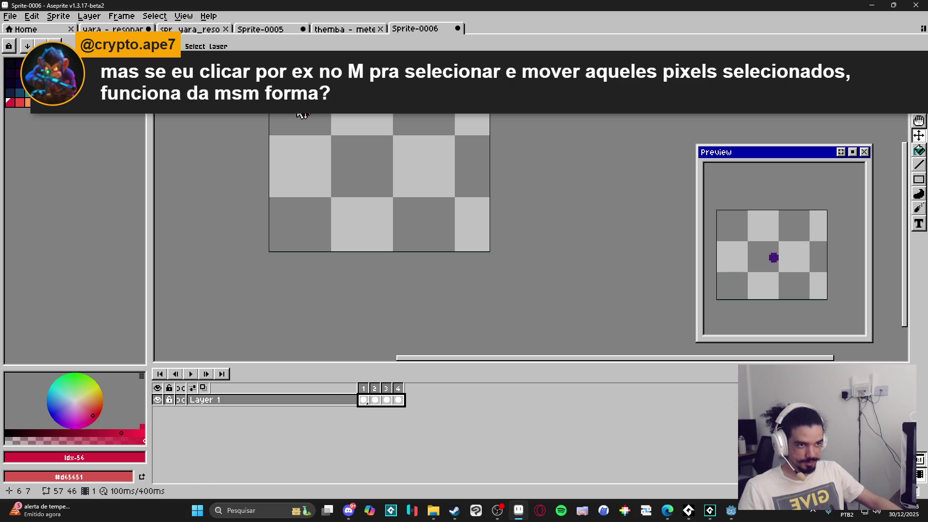
mouse_move(305, 114)
left_mouse_down()
mouse_move(464, 176)
mouse_move(280, 168)
mouse_move(330, 173)
mouse_move(350, 151)
mouse_move(389, 162)
mouse_move(391, 176)
mouse_move(358, 197)
mouse_move(373, 211)
mouse_move(366, 267)
left_mouse_up()
key("ctrl+a")
key("b")
- Undo the stray red dot and flood-fill frame 1 magenta
key("ctrl+z")
key("g")
left_click(400, 307)
- Fill frames 2, 3 and 4 with cyan, dark teal and bright green
left_click(376, 399)
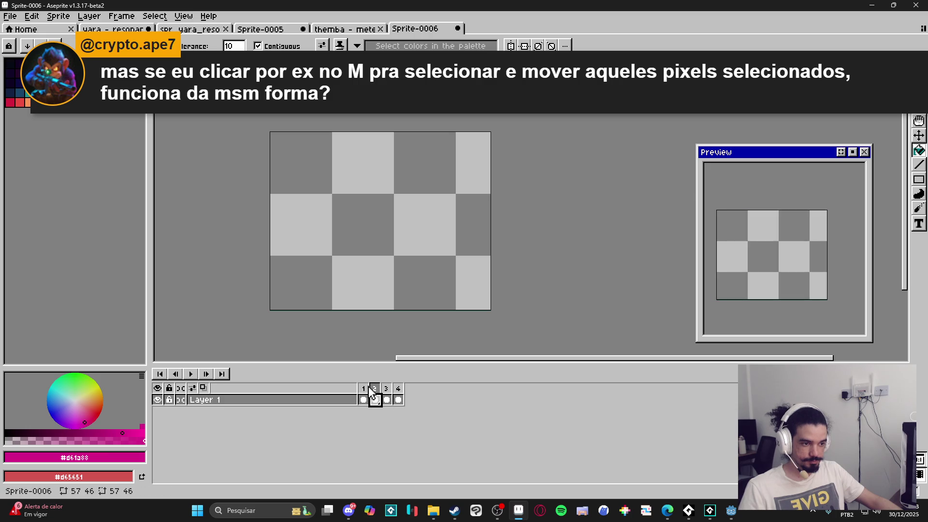
left_click(139, 140)
left_click(300, 280)
left_click(386, 399)
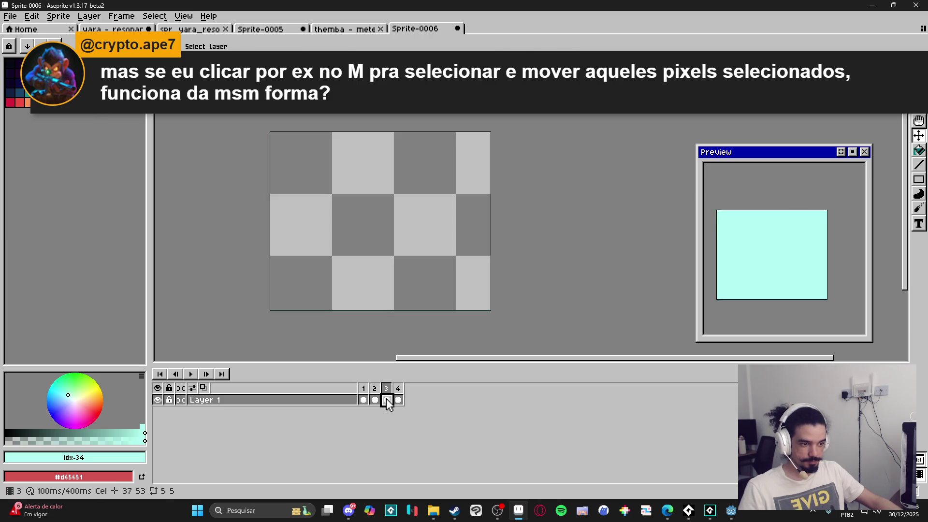
left_click(63, 140)
left_click(314, 271)
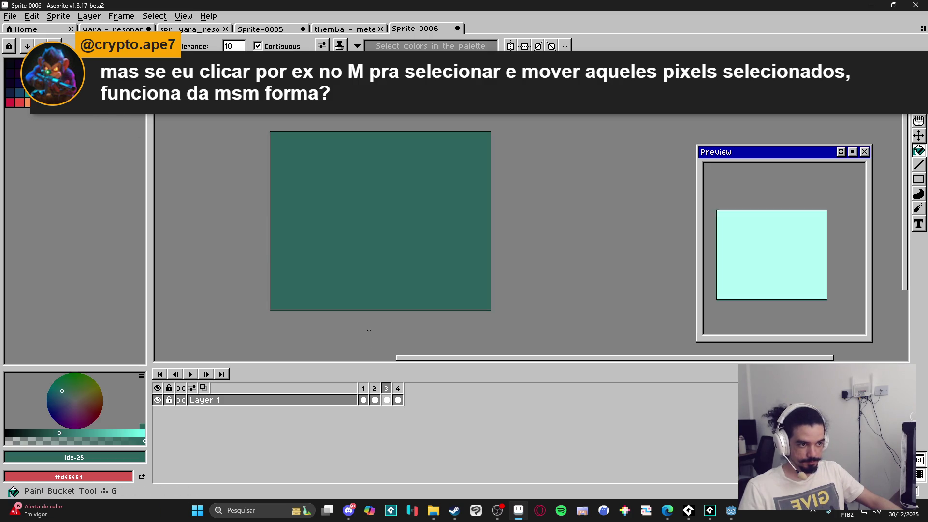
left_click(398, 399)
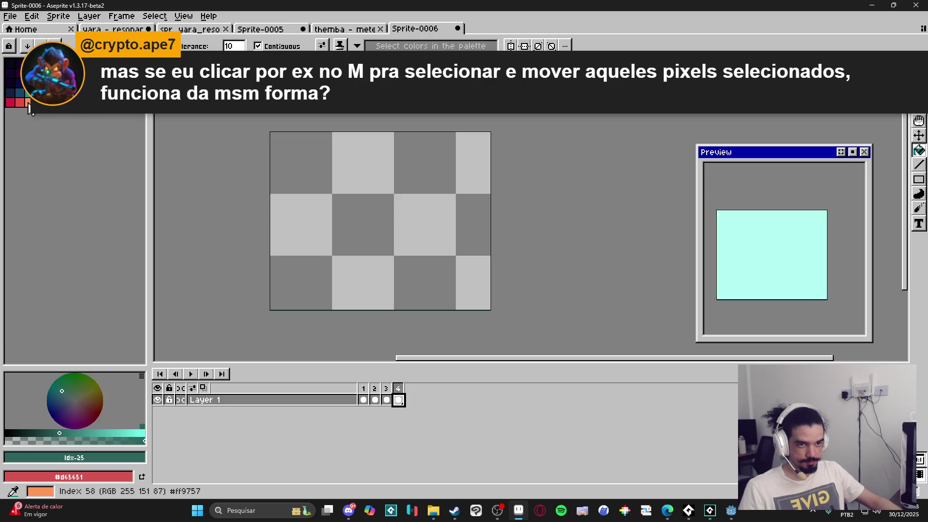
left_click(68, 97)
left_click(375, 269)
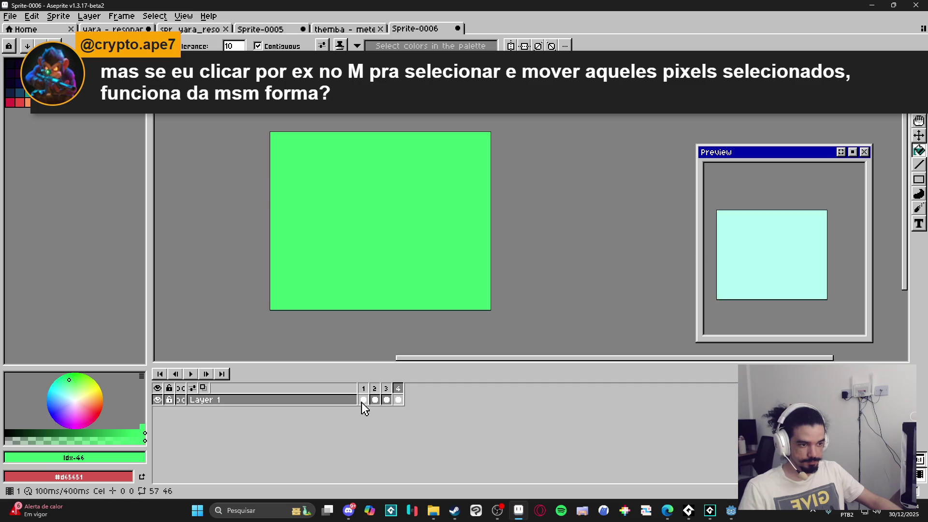
- Lasso a region on frame 1 and shift it down-right across all frames
left_click(363, 399)
key("m")
key("q")
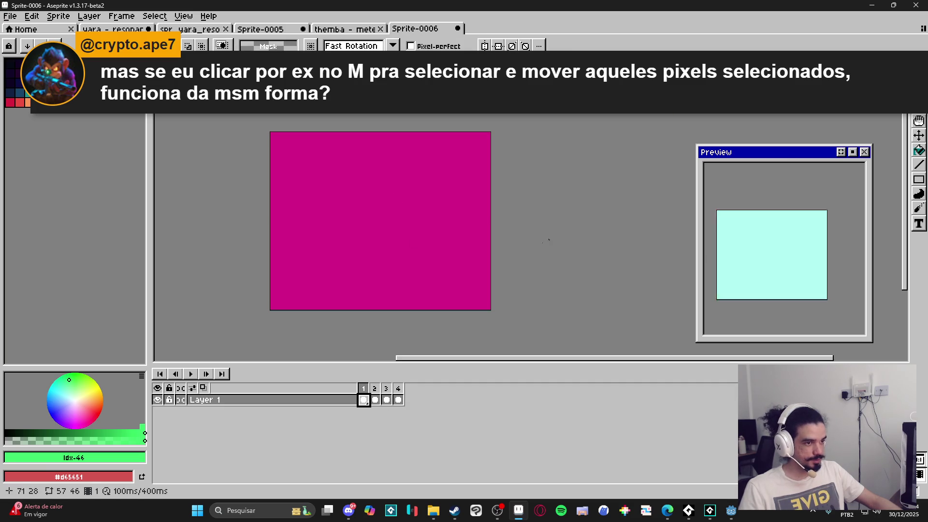
mouse_move(363, 156)
left_mouse_down()
mouse_move(369, 167)
mouse_move(304, 244)
mouse_move(453, 231)
mouse_move(381, 153)
mouse_move(360, 157)
left_mouse_up()
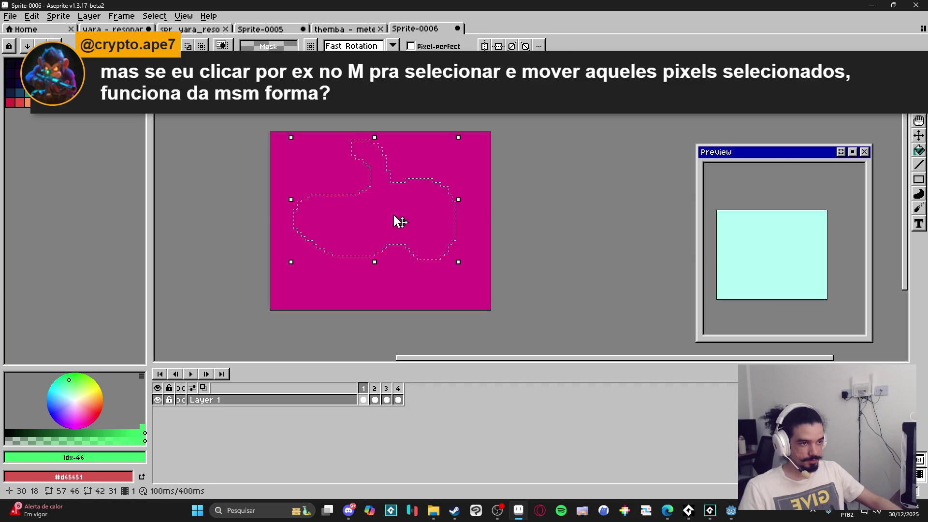
left_click_drag(363, 399, 399, 402)
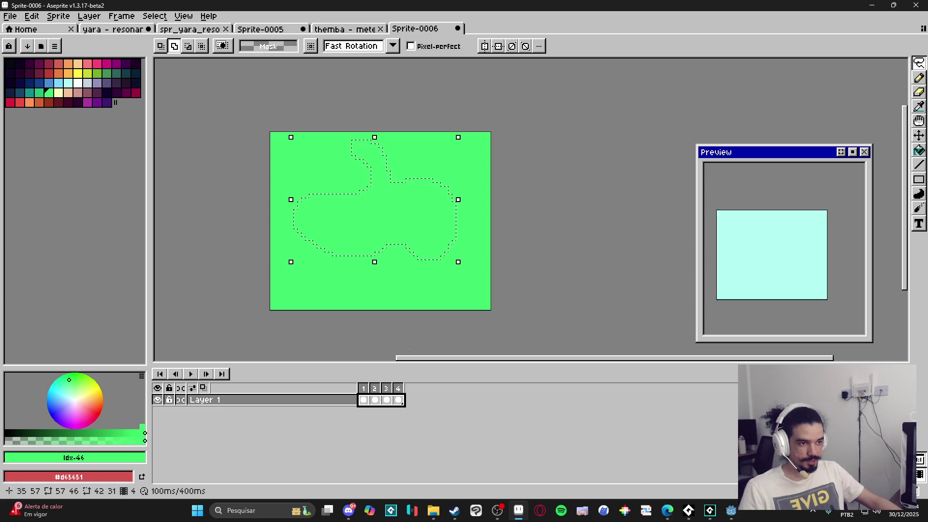
mouse_move(392, 221)
left_mouse_down()
mouse_move(449, 254)
mouse_move(449, 269)
mouse_move(406, 284)
mouse_move(338, 283)
mouse_move(325, 238)
mouse_move(403, 194)
mouse_move(474, 246)
mouse_move(446, 292)
left_mouse_up()
left_click(374, 400)
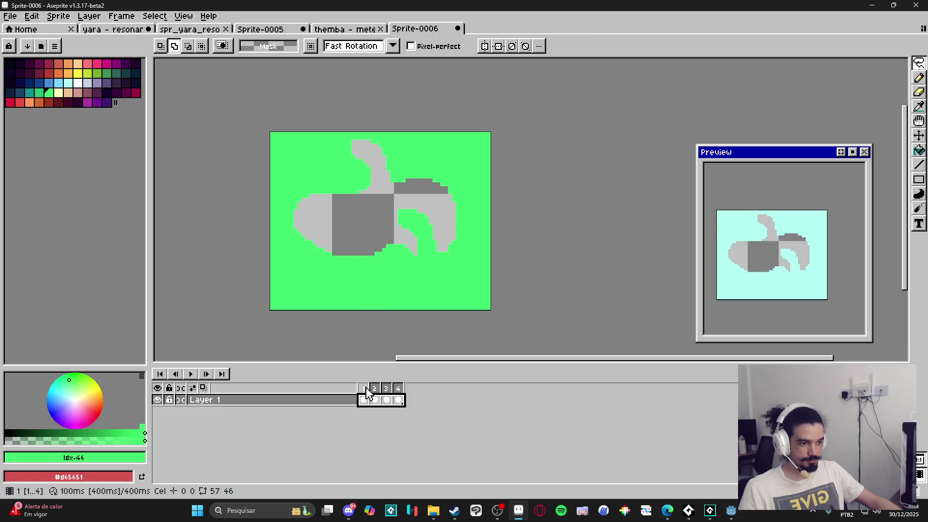
- Review the moved region on frames 2–4 and stop the animation preview
left_click(374, 400)
left_click(386, 399)
left_click(398, 399)
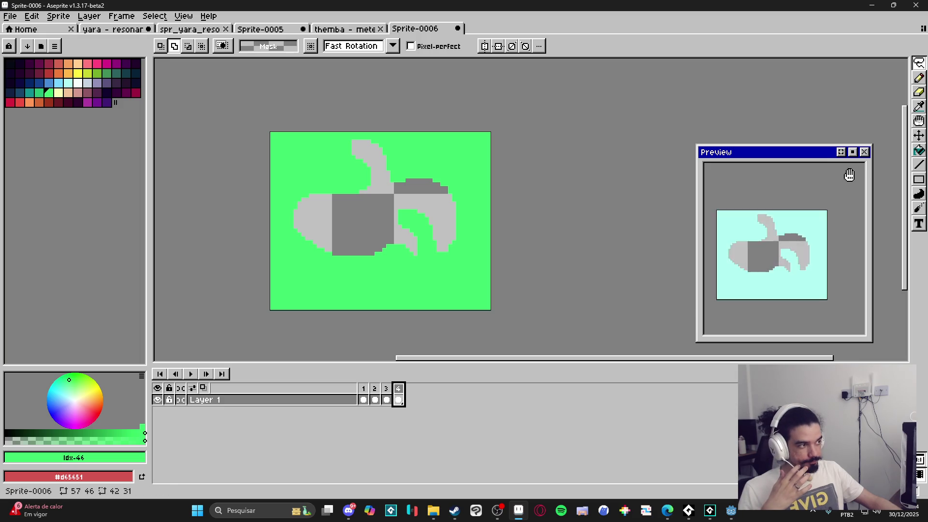
left_click(853, 153)
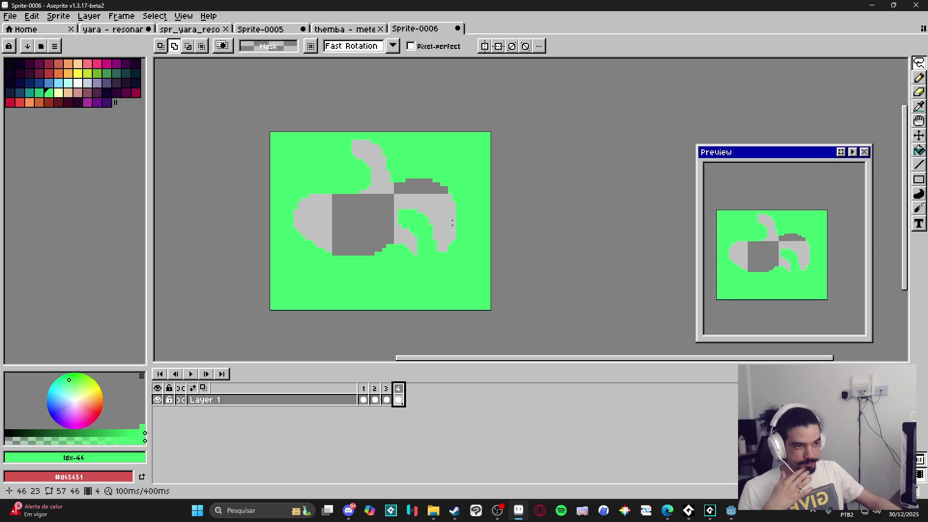
left_click_drag(309, 248, 326, 250)
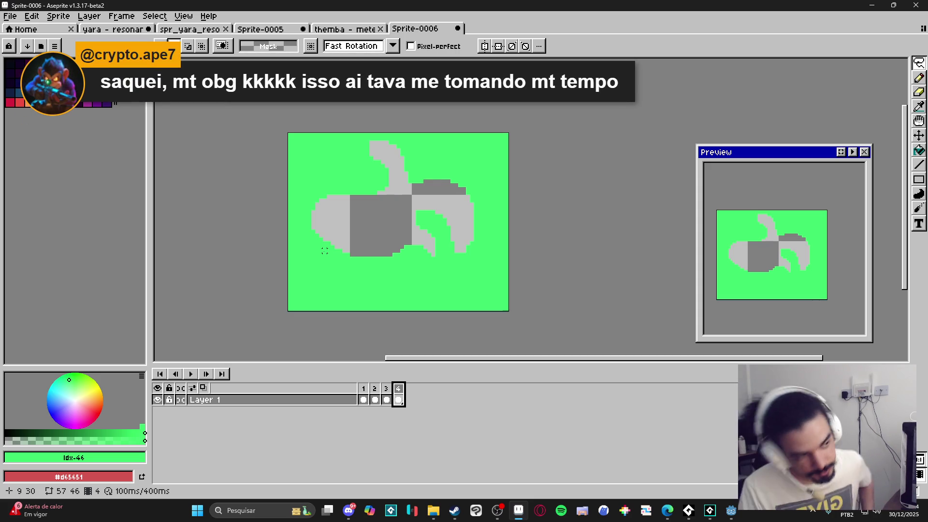
- Flood-fill frame 1's magenta background green
left_click(364, 399)
key("b")
left_click(340, 288)
key("ctrl+z")
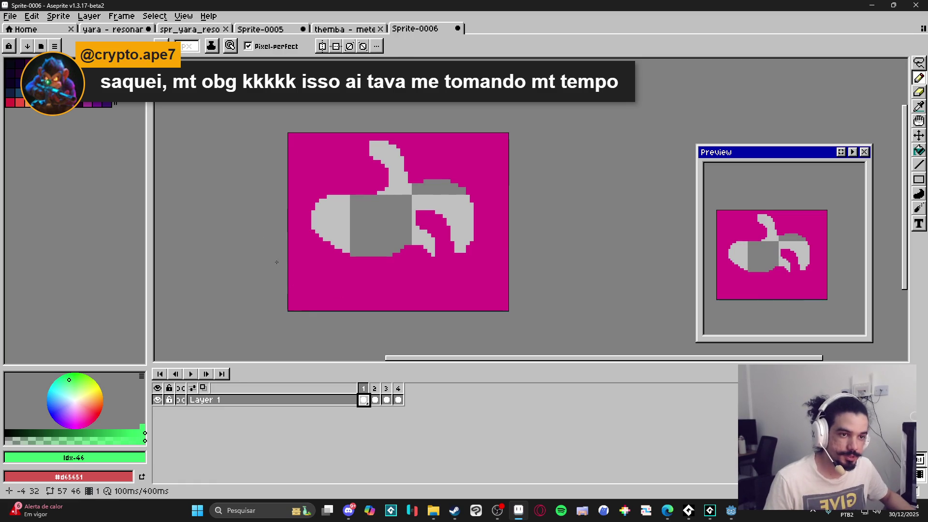
key("g")
left_click(300, 296)
- Flip through the frames to compare their green backgrounds
left_click(375, 400)
left_click(386, 399)
left_click(397, 399)
left_click(386, 400)
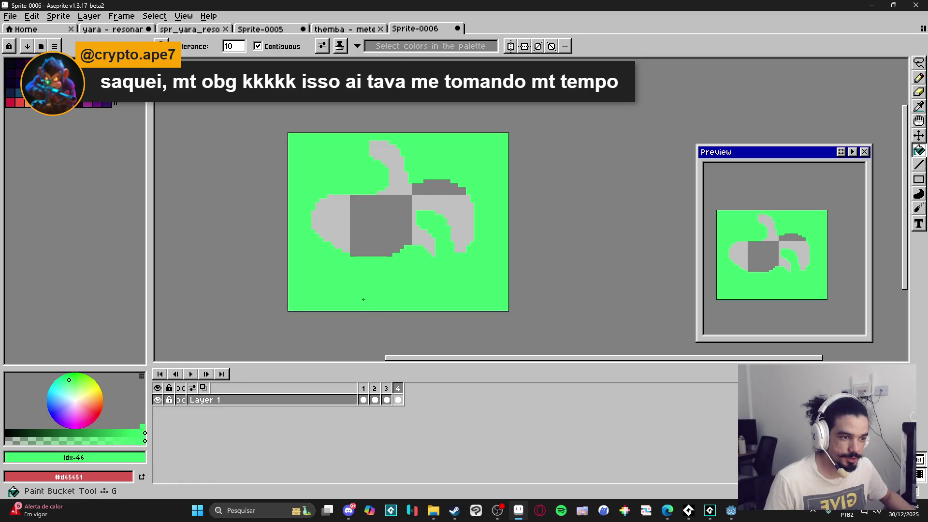
left_click(375, 401)
left_click(364, 399)
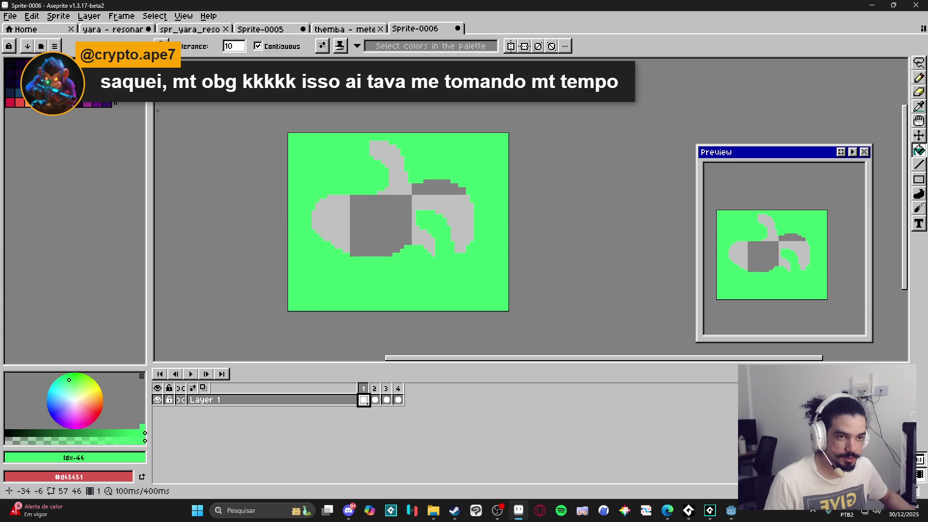
- Sample the canvas green #3dff6e as drawing colour and set purple as secondary colour
left_click(88, 105)
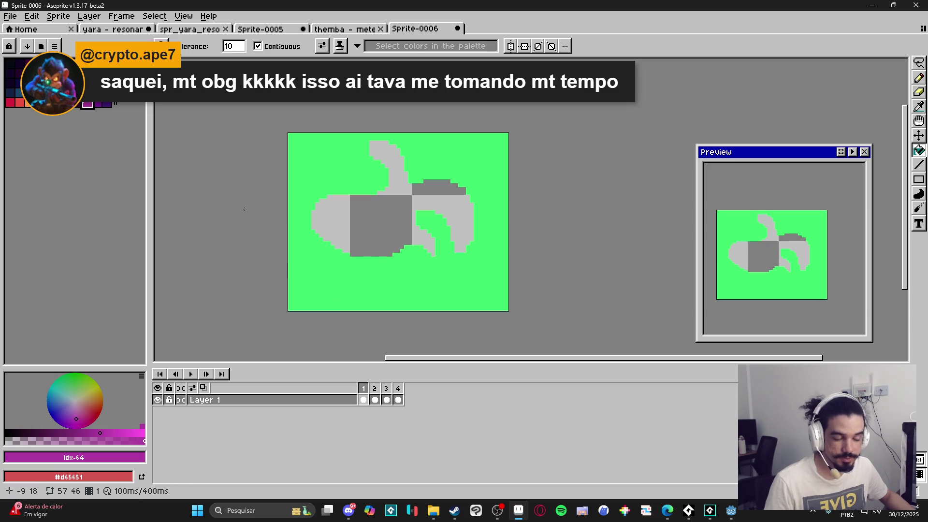
scroll(405, 254, "left", 2)
left_click(328, 265, "alt")
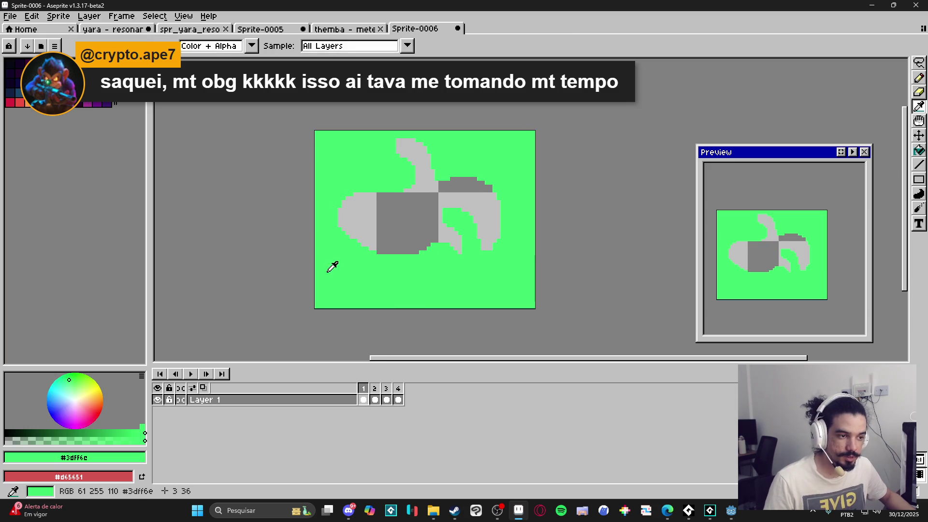
left_click(398, 400)
left_click(365, 401)
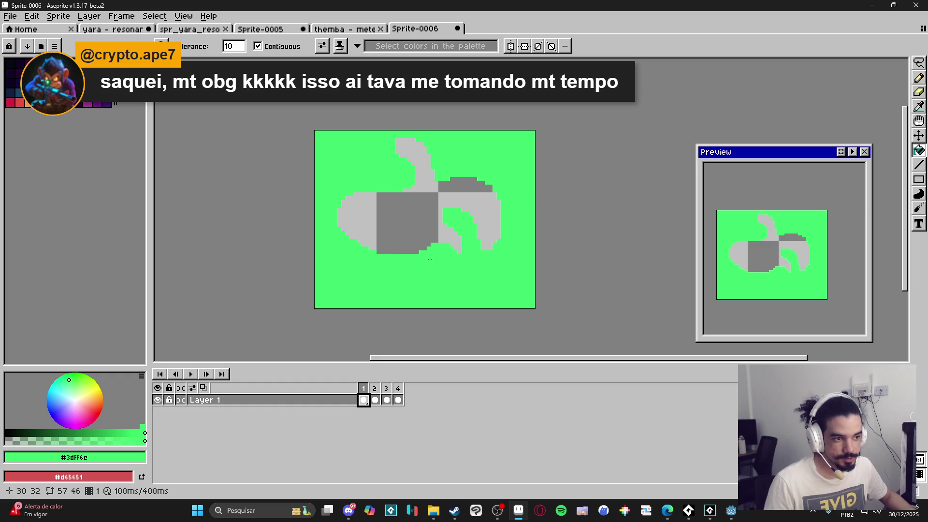
key("i")
key("g")
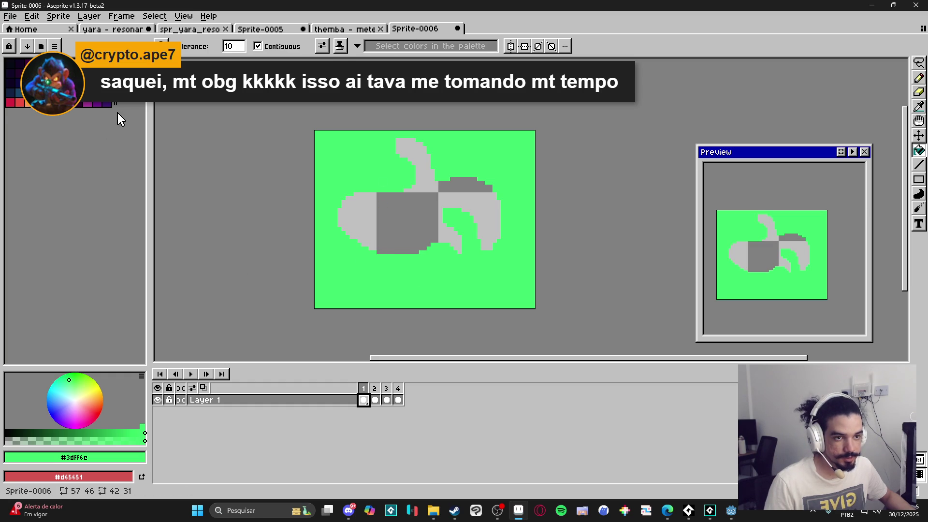
right_click(89, 103)
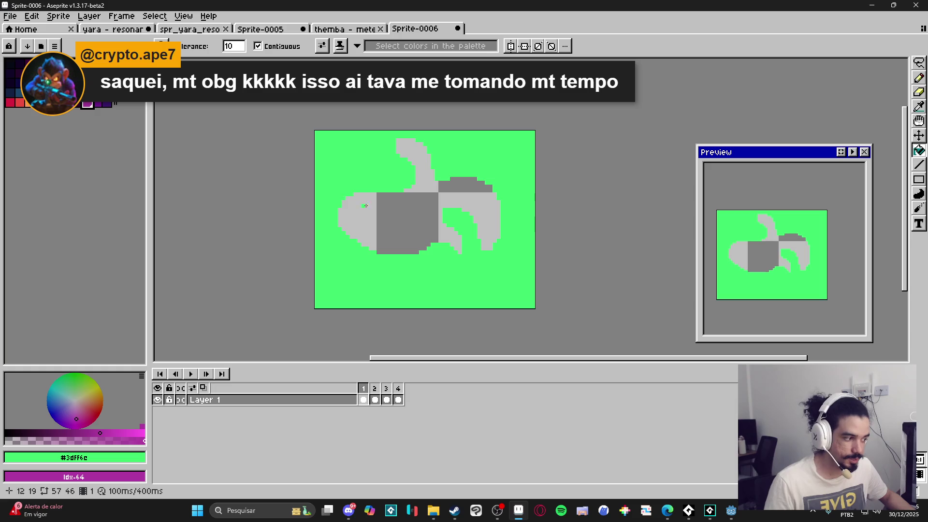
- Replace green #3dff6e with purple in all frames using Replace Color at tolerance 54
key("shift+r")
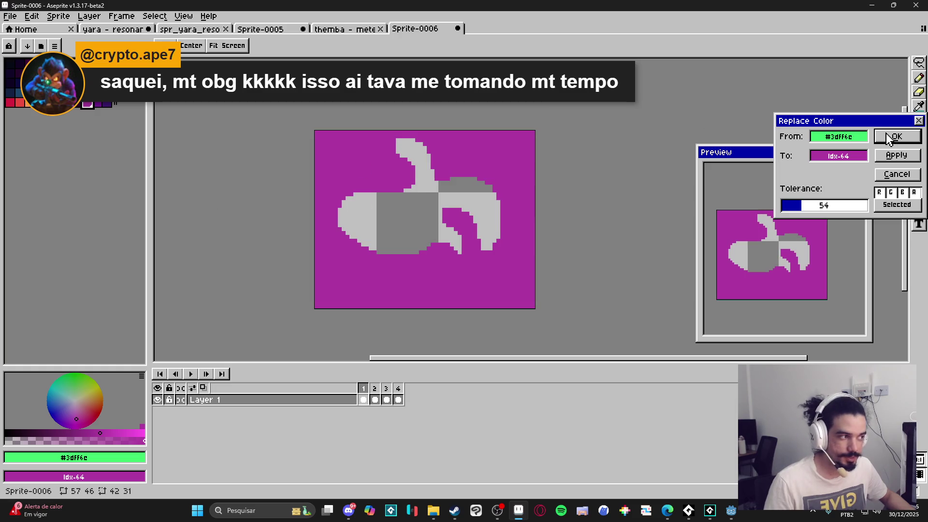
left_click_drag(802, 125, 569, 97)
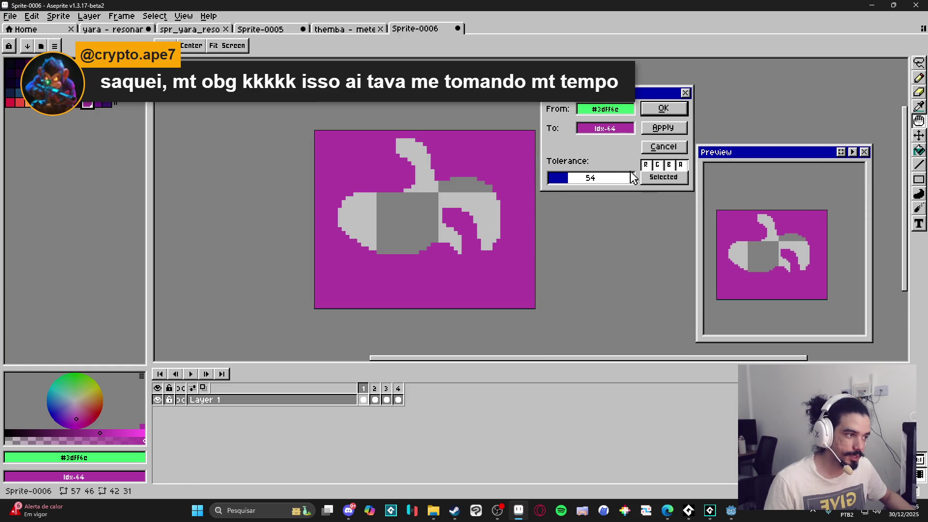
left_click(660, 178)
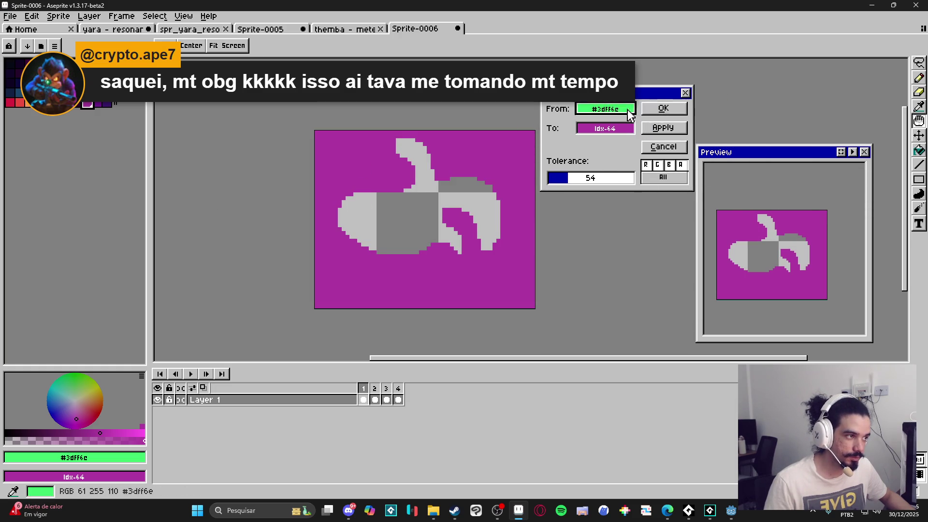
left_click(664, 109)
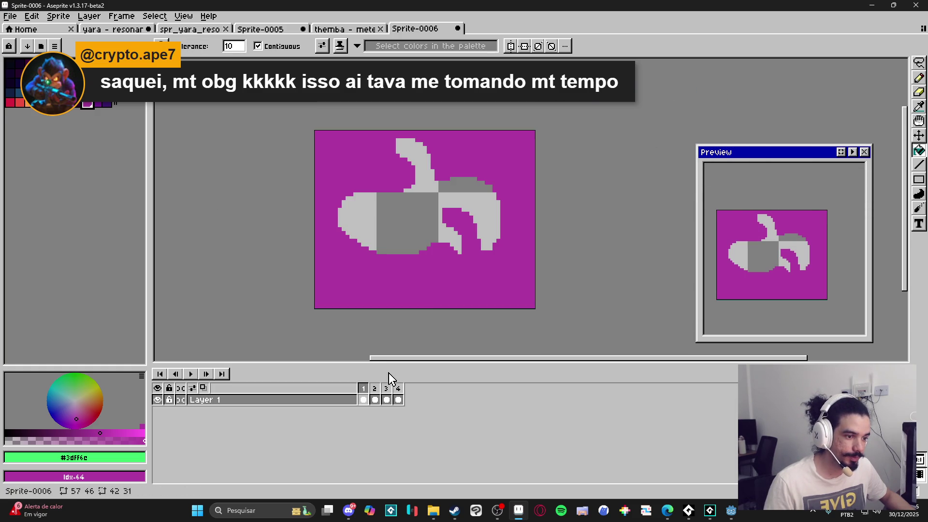
left_click(387, 399)
left_click(364, 399)
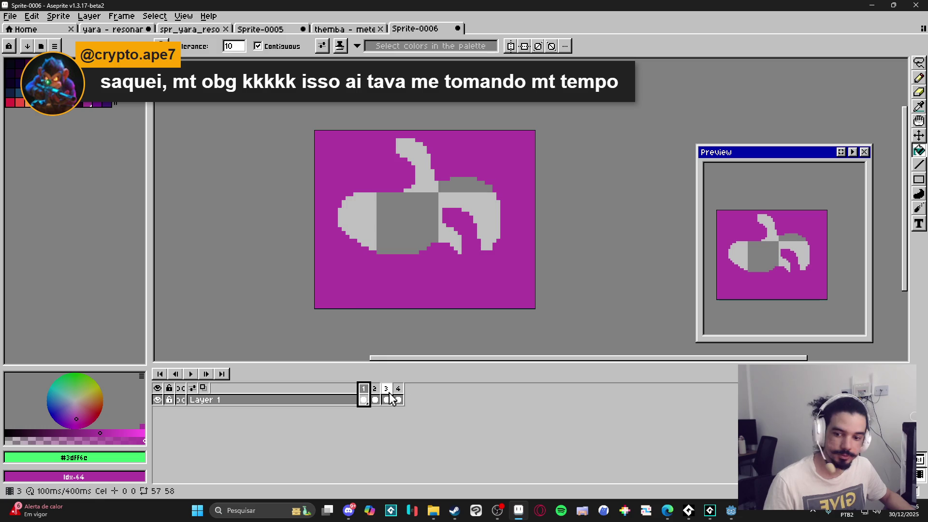
scroll(616, 133, "up", 2)
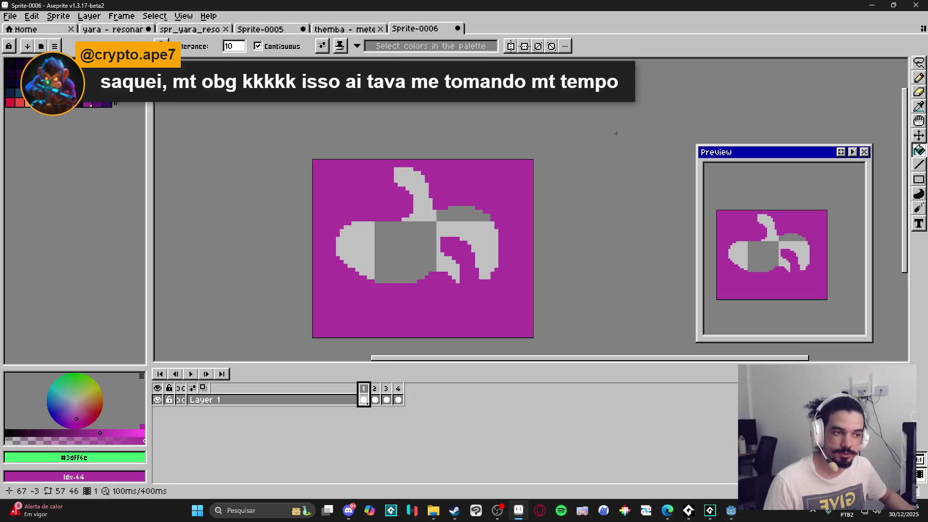
- Back in GameMaker, show track clips at frame 81 and filter assets by 'light'
left_click(869, 5)
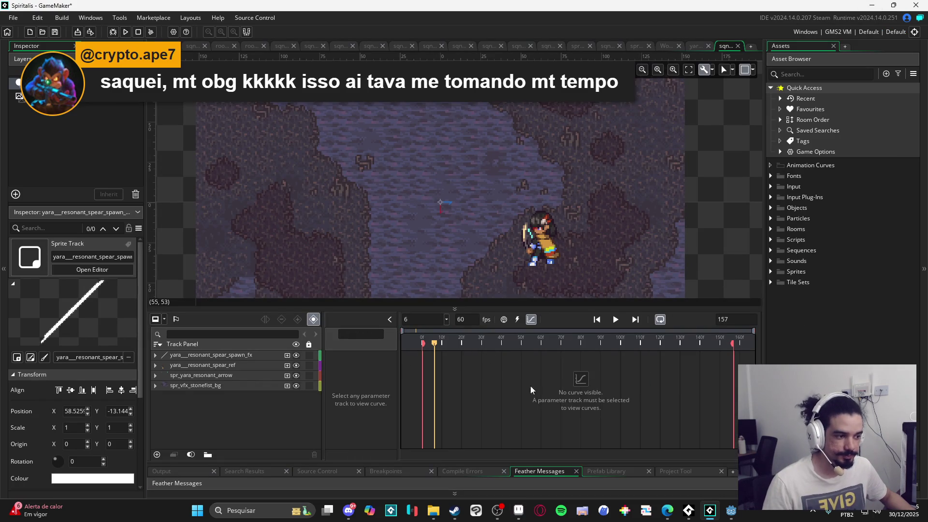
left_click(532, 321)
left_click_drag(459, 342, 545, 342)
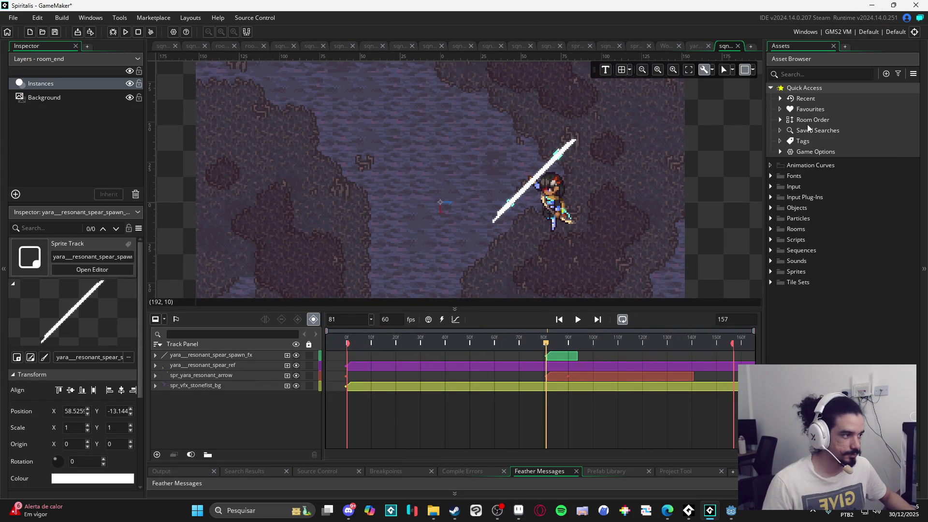
left_click(820, 74)
type("light")
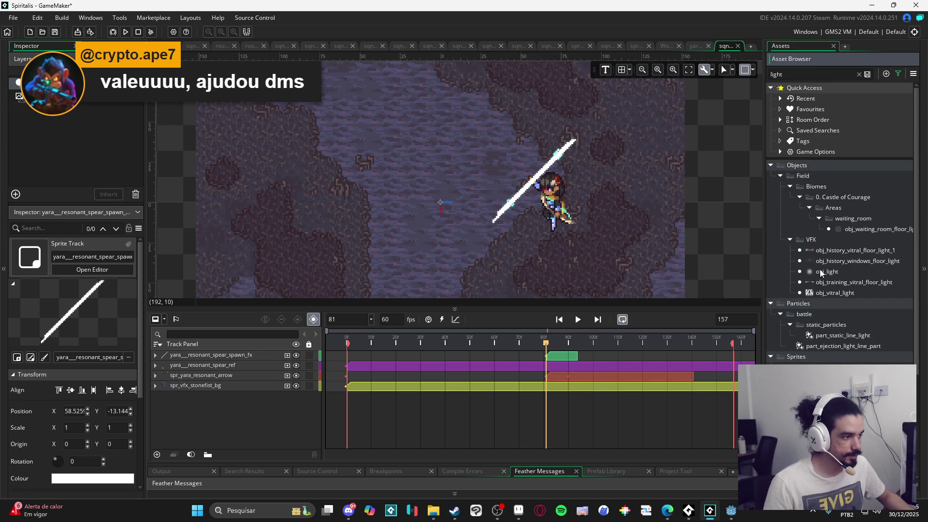
- Drop obj_light into the sequence, stretch it thin, rotate it 43.35° and lay it along the spear
left_click_drag(820, 274, 602, 230)
mouse_move(408, 184)
left_mouse_down()
mouse_move(522, 177)
mouse_move(462, 145)
left_mouse_up()
left_click_drag(443, 95, 442, 172)
mouse_move(503, 190)
left_mouse_down()
mouse_move(604, 189)
mouse_move(597, 190)
left_mouse_up()
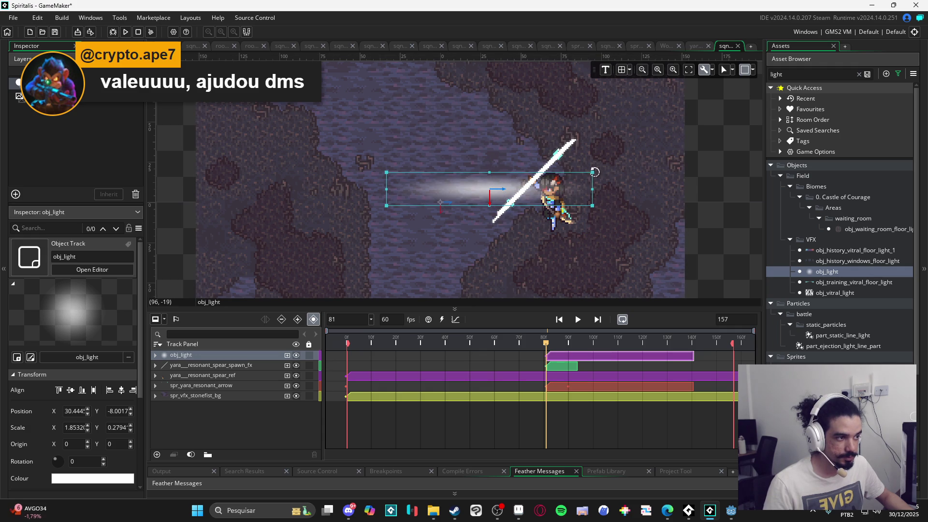
left_click_drag(595, 171, 549, 104)
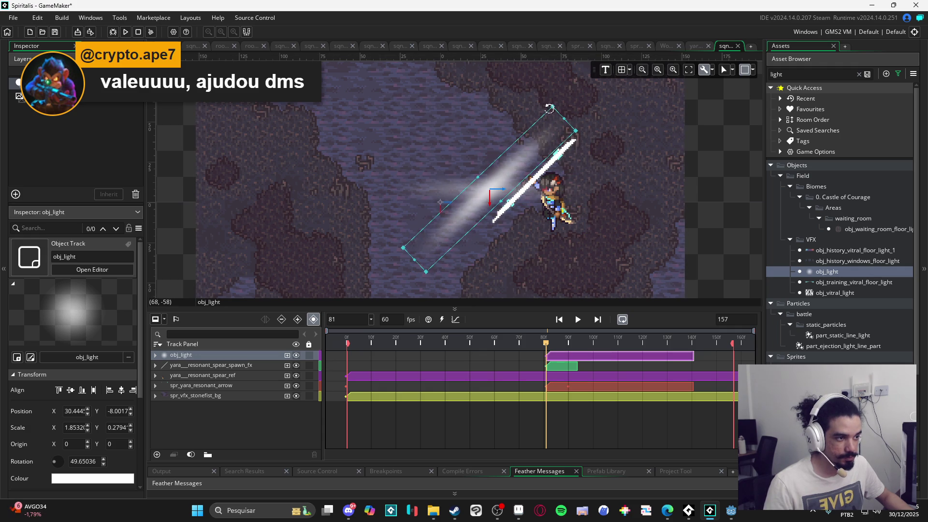
mouse_move(549, 152)
left_mouse_down()
mouse_move(581, 152)
mouse_move(574, 153)
left_mouse_up()
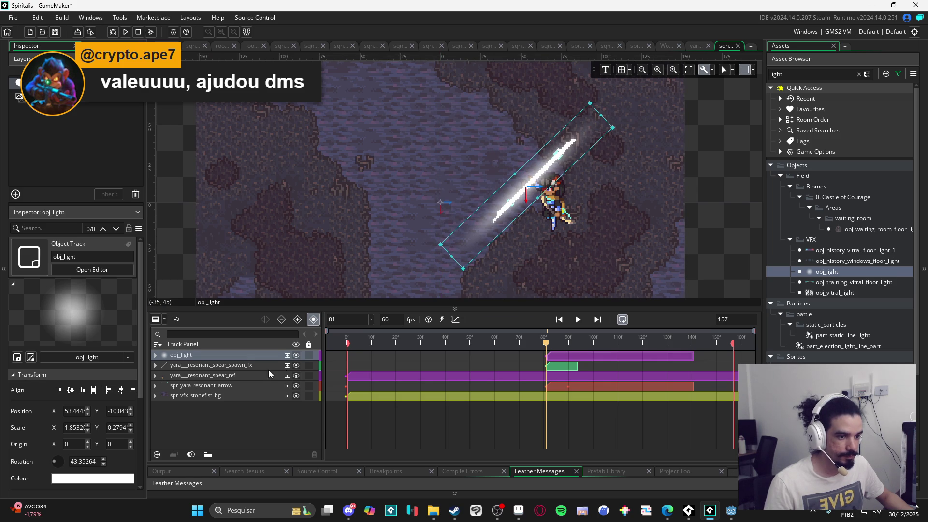
- In Aseprite, close Sprite-0006 without saving
left_click(518, 519)
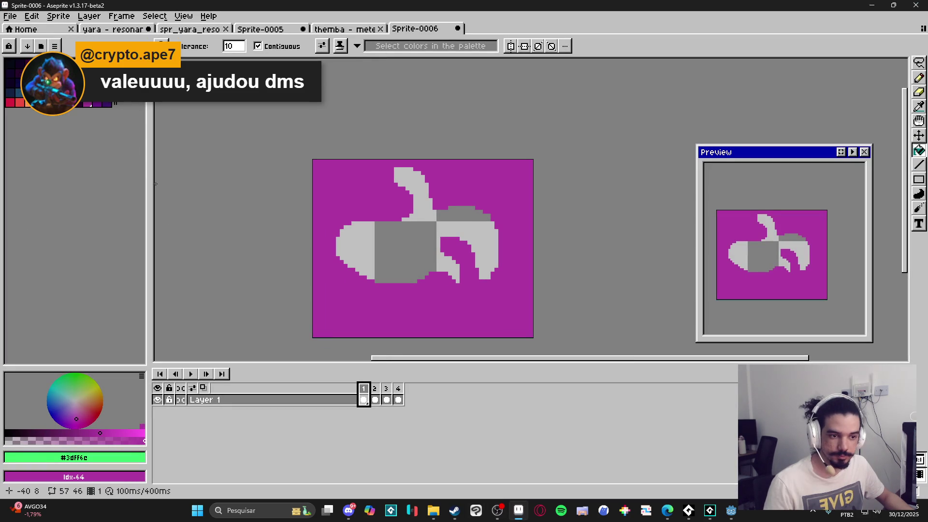
left_click(456, 29)
left_click(464, 276)
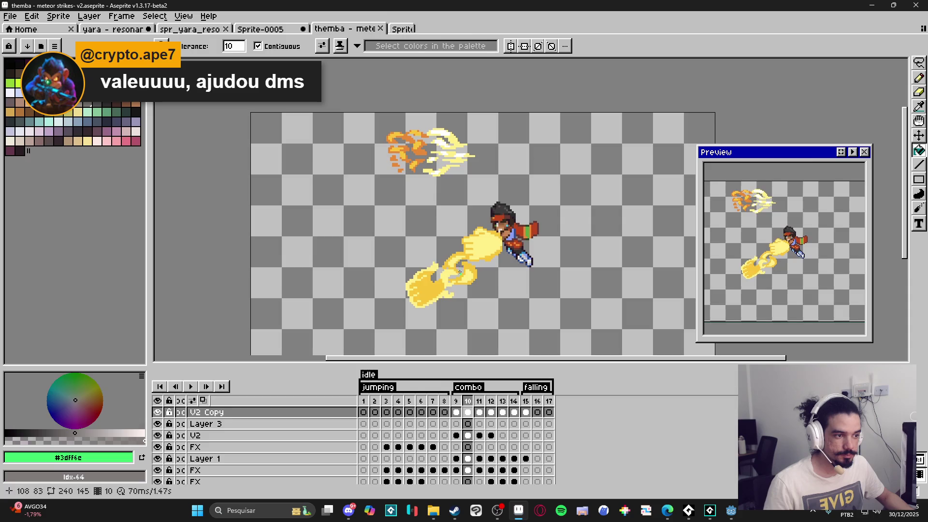
- In Sprite-0005, sample the arrowhead cyan and copy its hex 73efe8
left_click(264, 30)
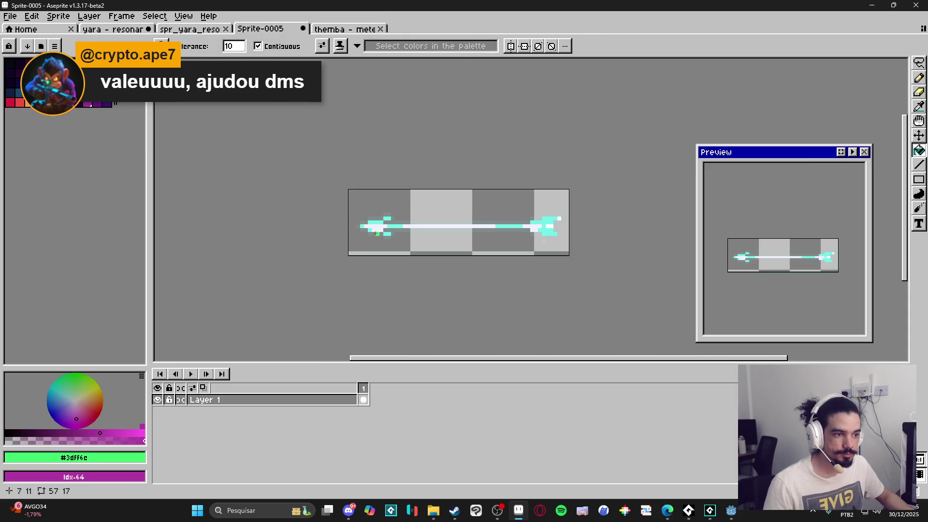
key("i")
scroll(370, 214, "up", 3)
left_click(389, 236, "alt")
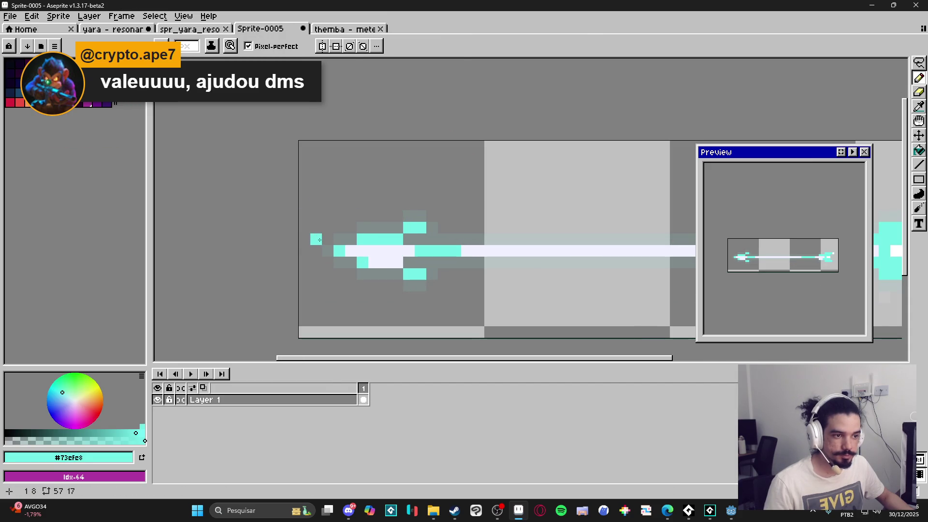
left_click(70, 464)
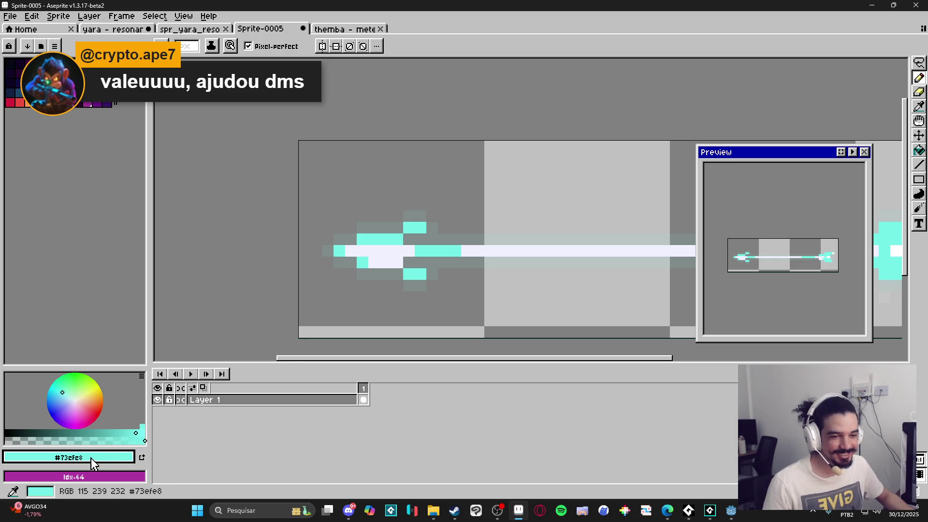
left_click(82, 458)
double_click(150, 377)
key("ctrl+c")
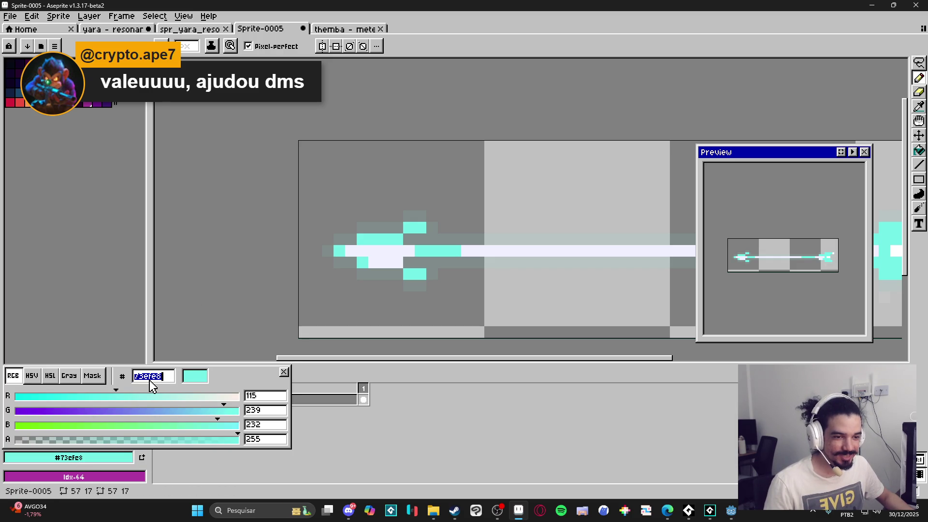
left_click(872, 5)
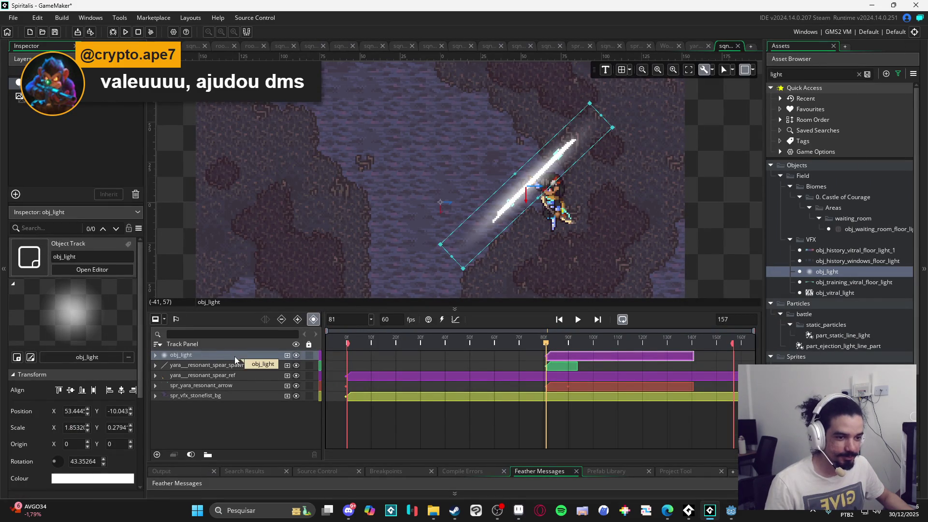
- Add a Colour Multiply track to obj_light set to cyan 73EFE8 at frame 81
left_click(155, 355)
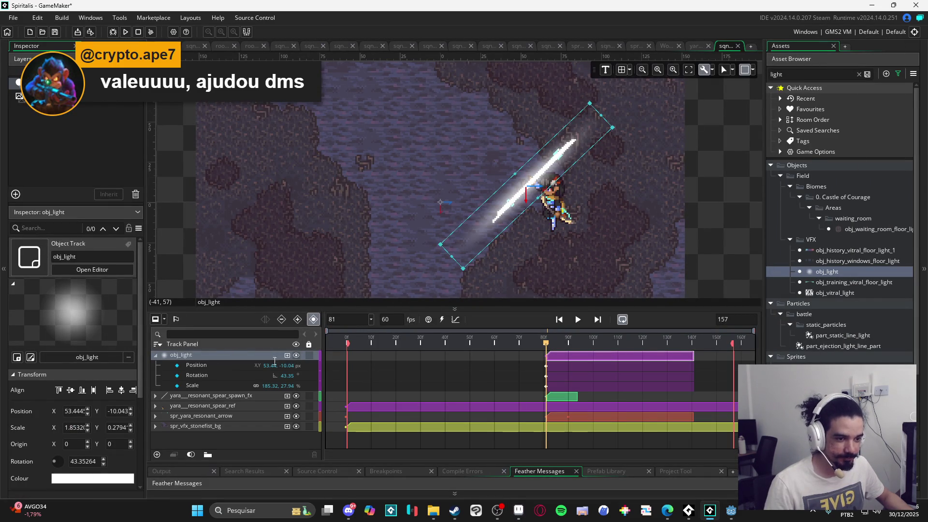
left_click(287, 357)
left_click(311, 426)
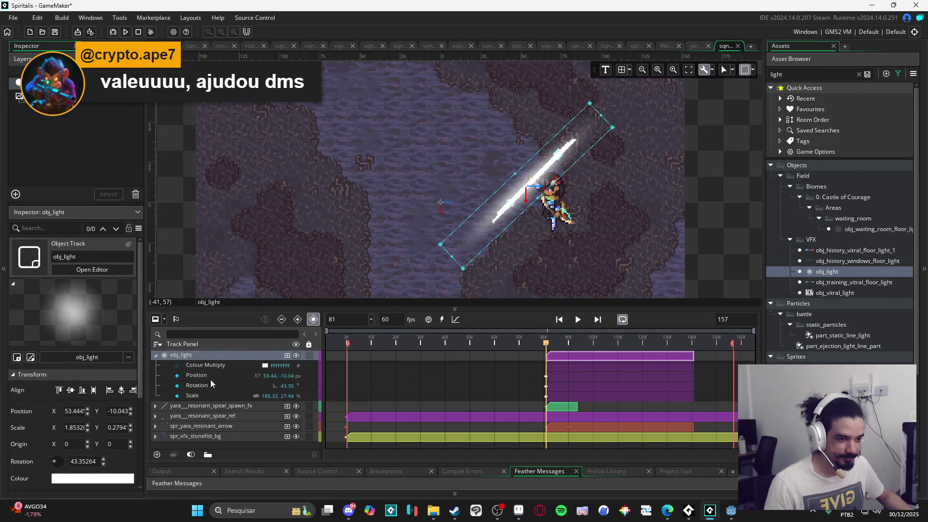
left_click(265, 366)
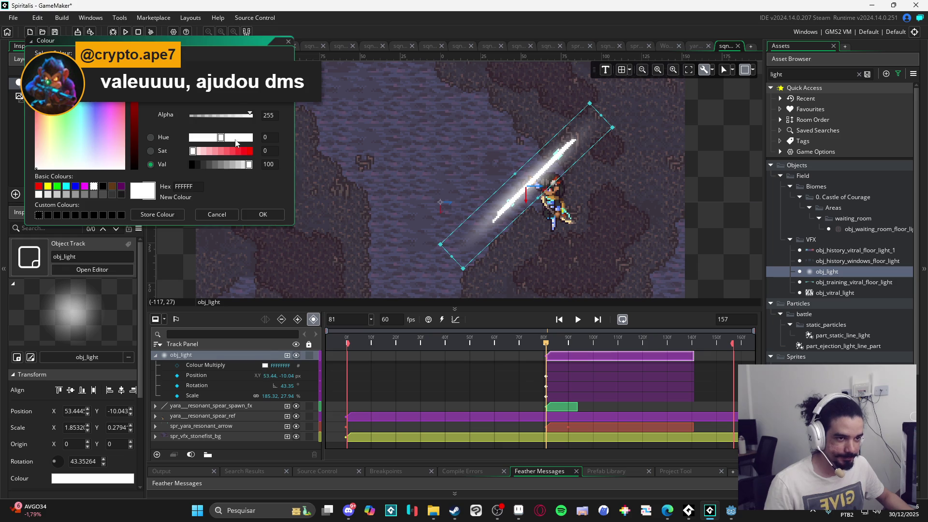
key("ctrl+v")
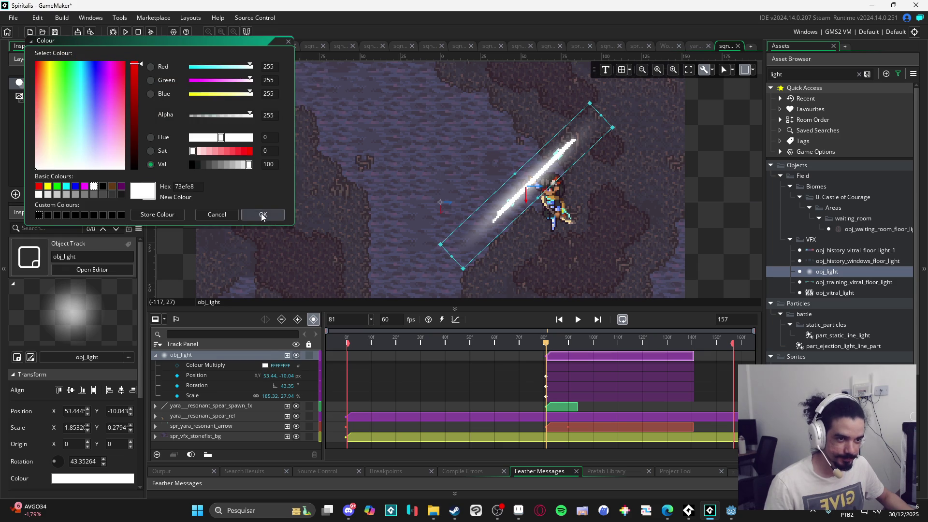
left_click(263, 216)
- Key the light's alpha to 0 at frame 95 and scrub to preview the fade
left_click_drag(547, 343, 580, 345)
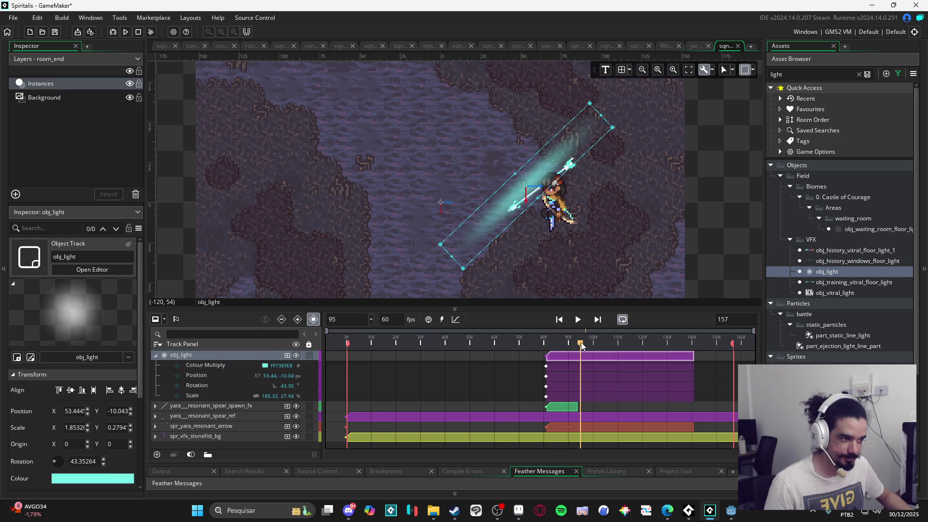
left_click(265, 365)
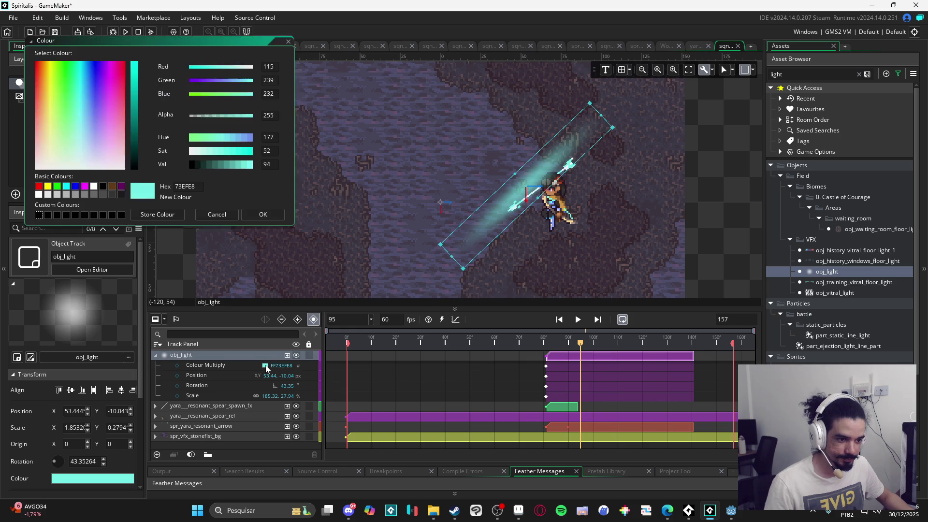
left_click_drag(222, 119, 189, 116)
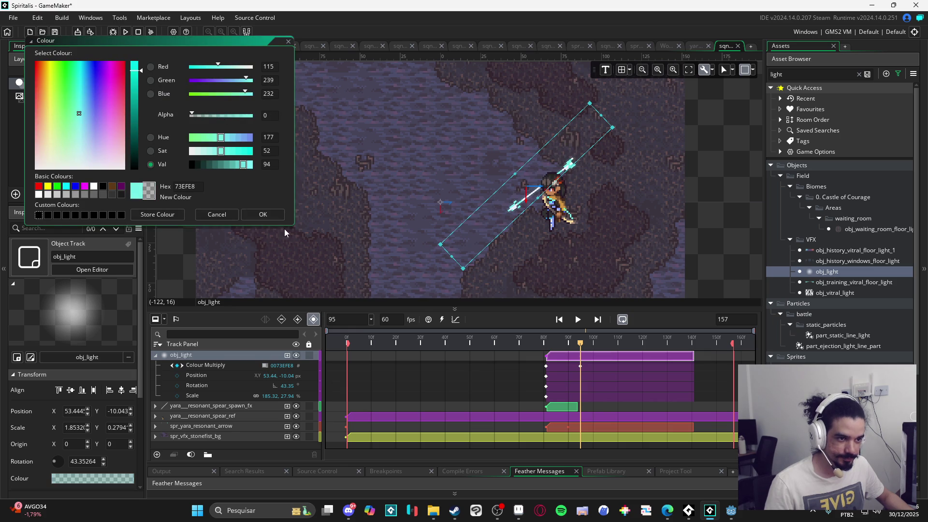
left_click(263, 214)
left_click_drag(580, 343, 608, 346)
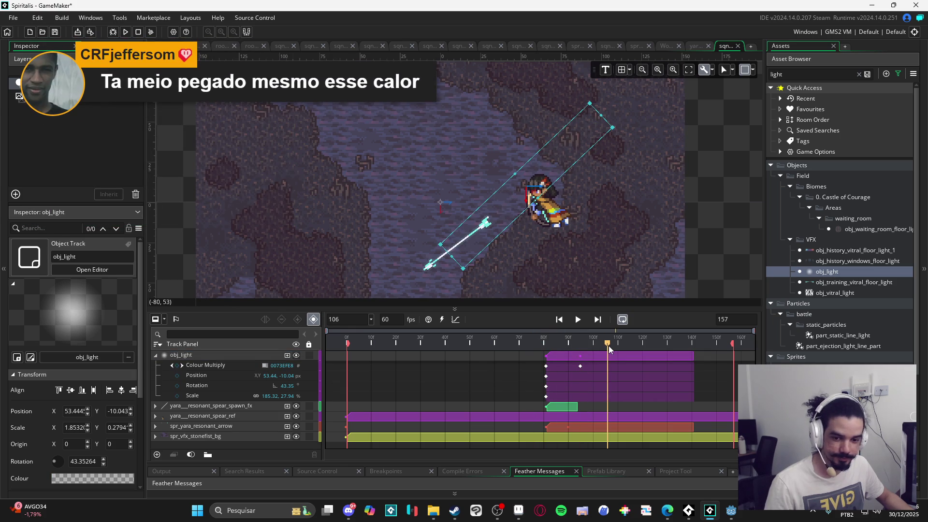
mouse_move(608, 346)
left_mouse_down()
mouse_move(600, 357)
mouse_move(631, 355)
mouse_move(570, 362)
mouse_move(621, 359)
mouse_move(545, 357)
mouse_move(631, 353)
mouse_move(346, 343)
left_mouse_up()
key("space")
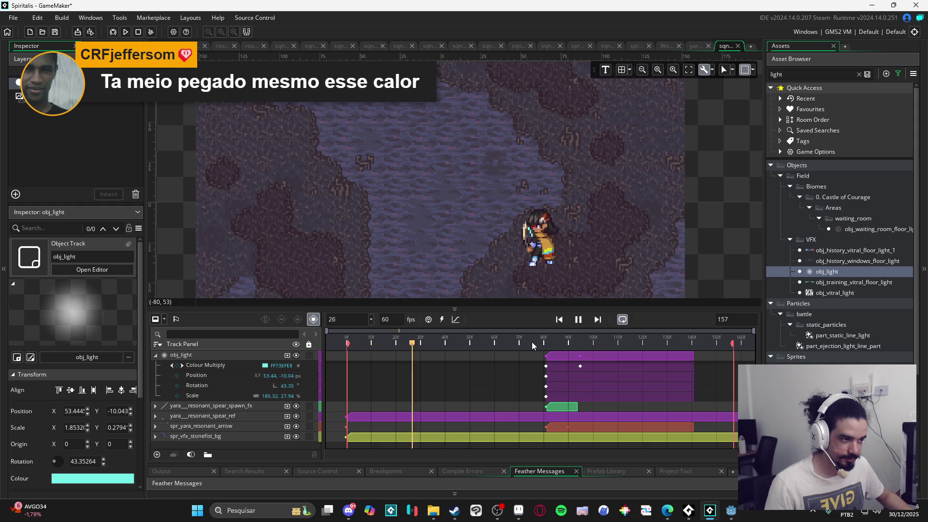
key("space")
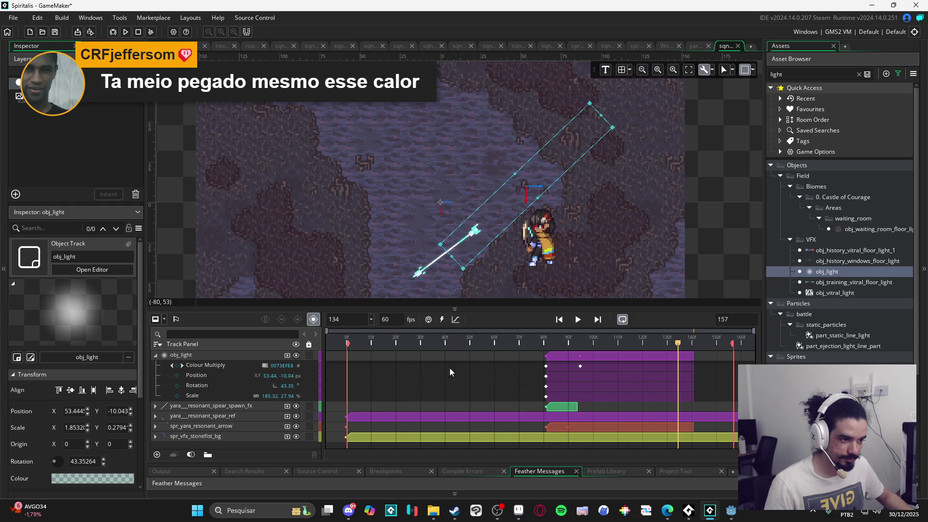
left_click(399, 344)
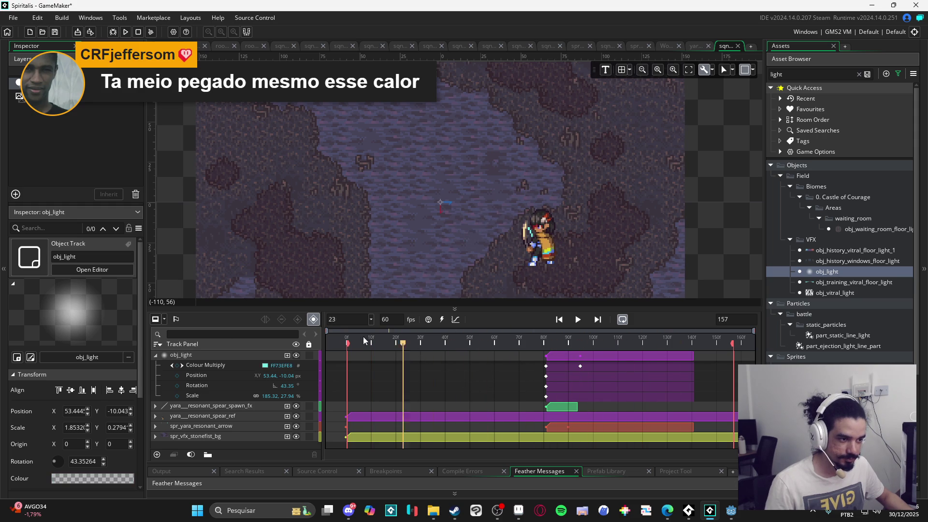
key("space")
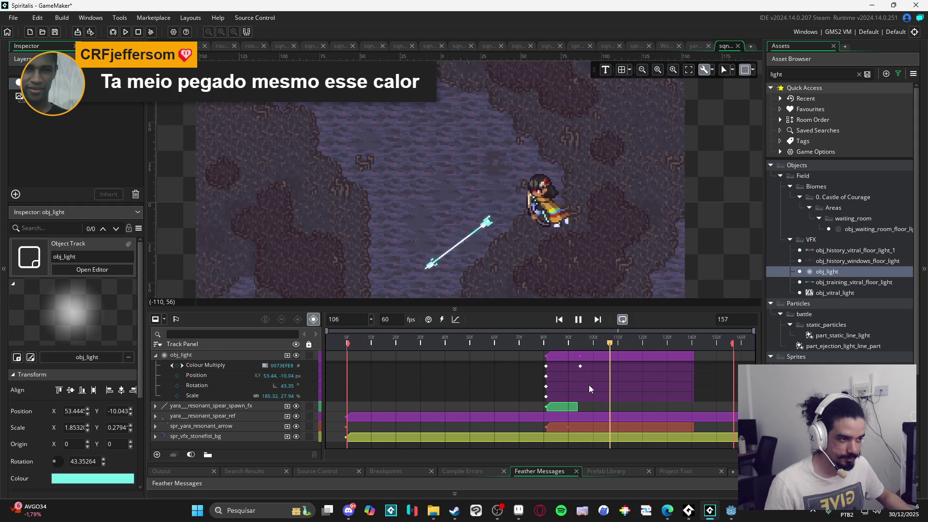
scroll(568, 245, "down", 1)
scroll(555, 202, "down", 1)
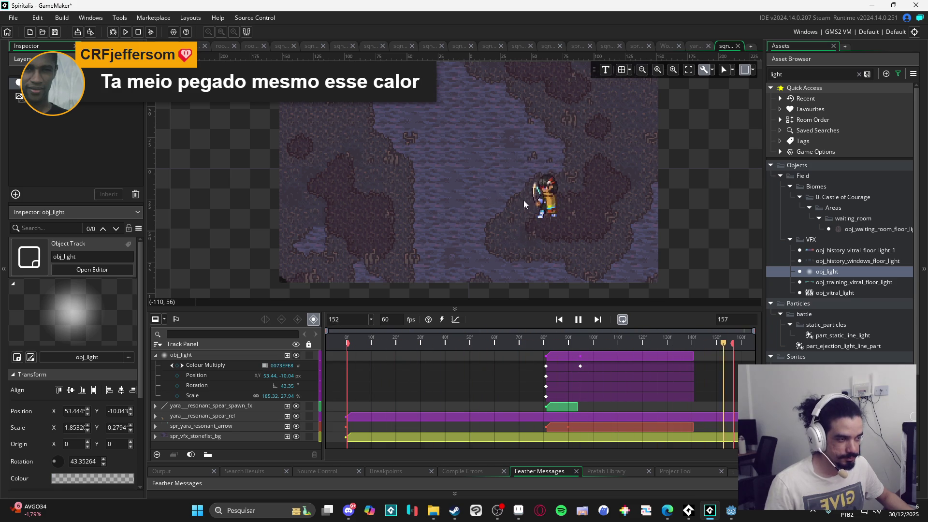
scroll(523, 200, "up", 1)
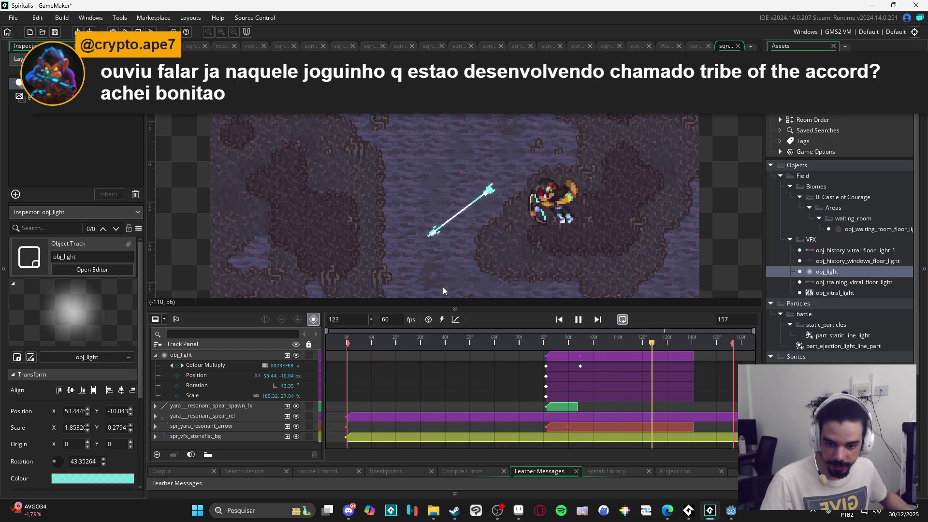
left_click(459, 516)
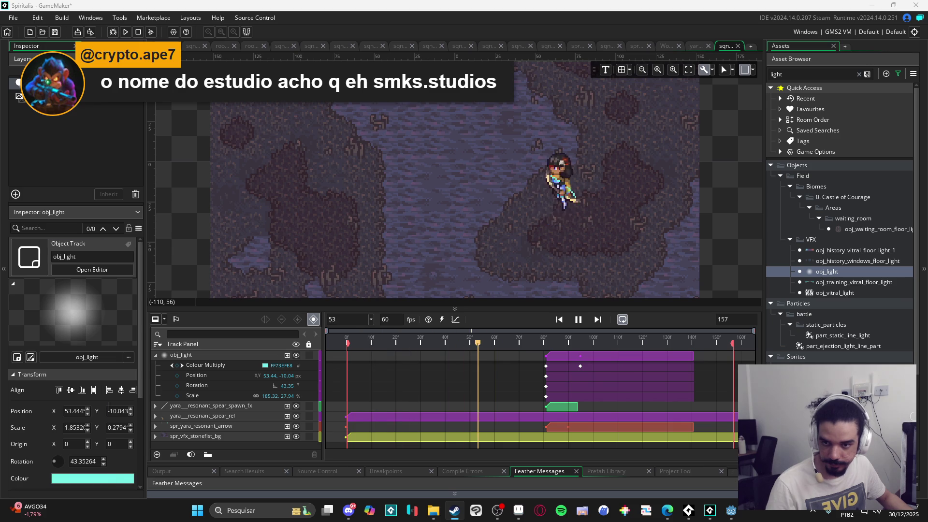
key("alt+Tab")
- Page through Tribe of the Accord's store screenshots in the full-screen viewer
left_click(412, 236)
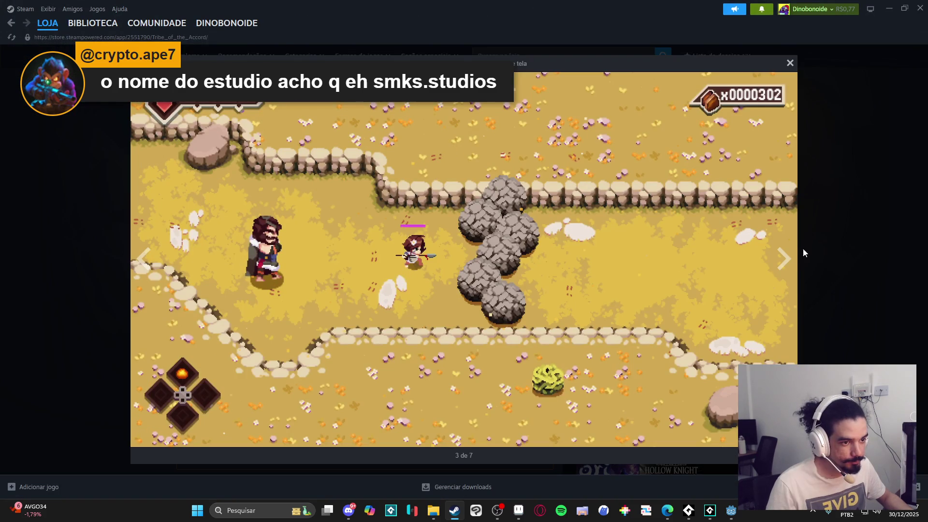
left_click(786, 263)
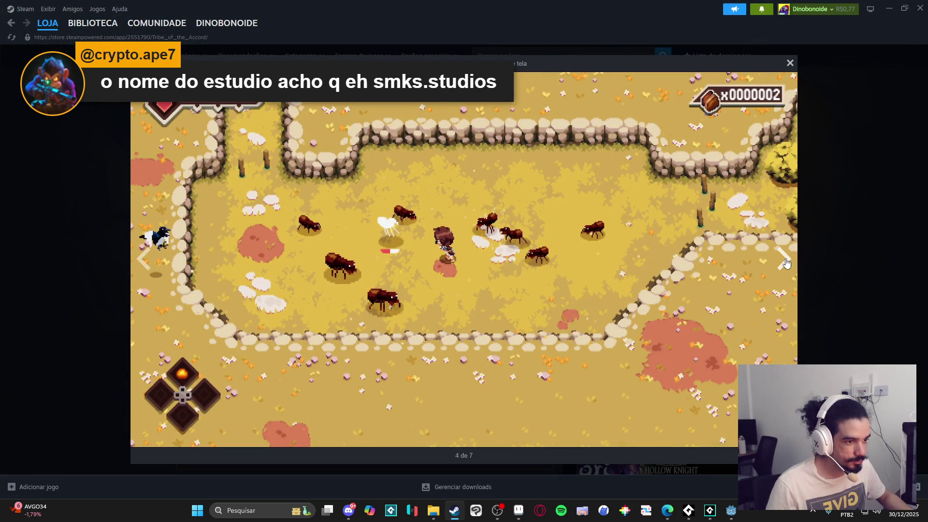
left_click(786, 263)
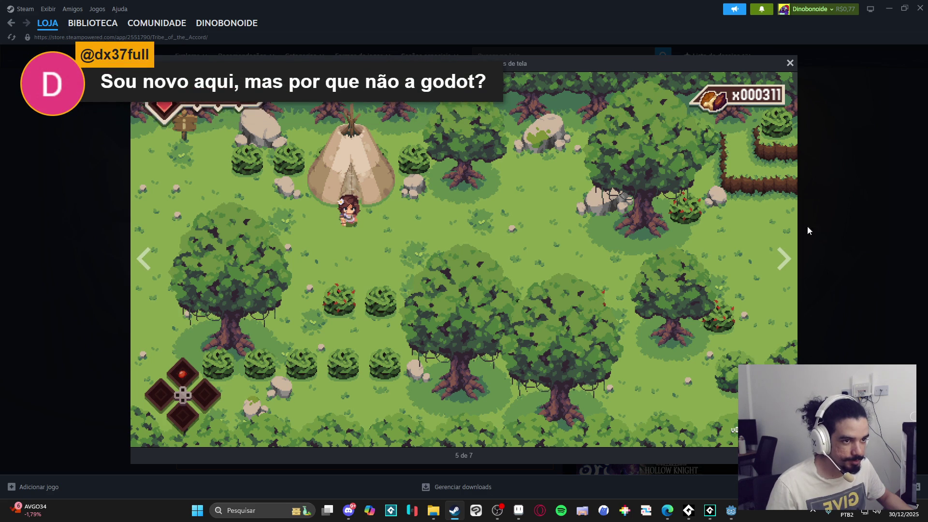
left_click(776, 273)
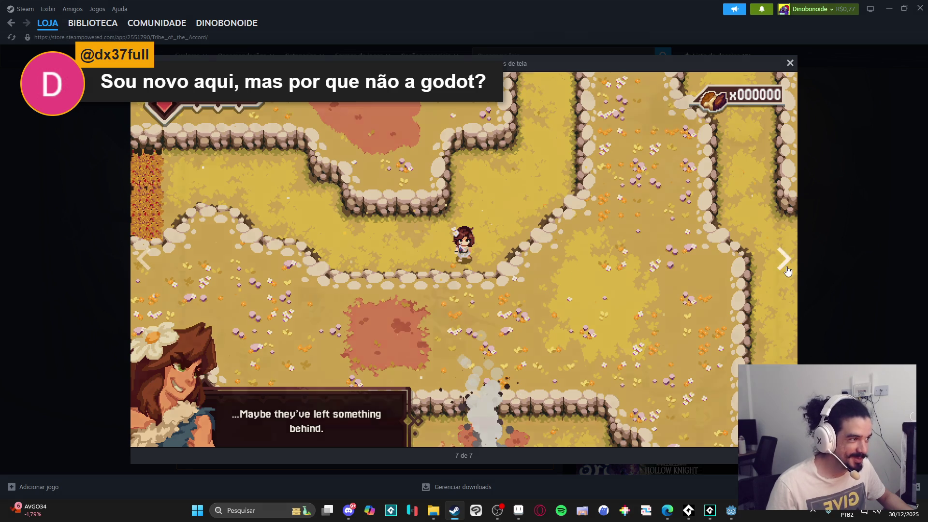
left_click(780, 274)
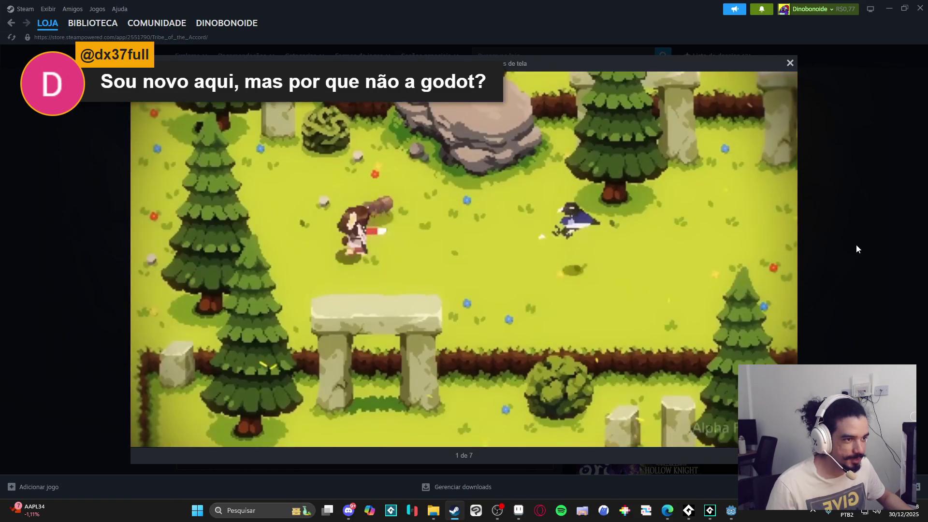
- Close the screenshot viewer, add Tribe of the Accord to the wishlist, and minimize Steam
left_click(856, 244)
scroll(132, 360, "down", 1)
left_click(212, 346)
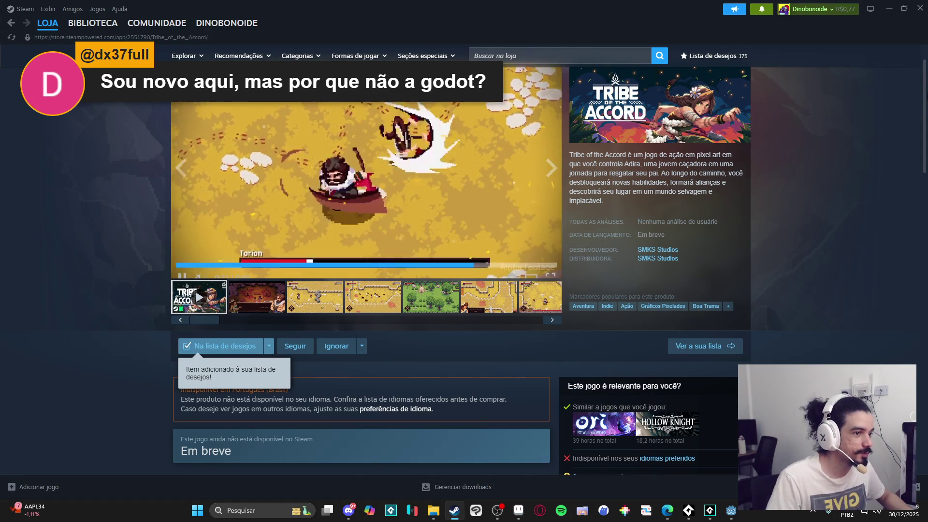
left_click(892, 10)
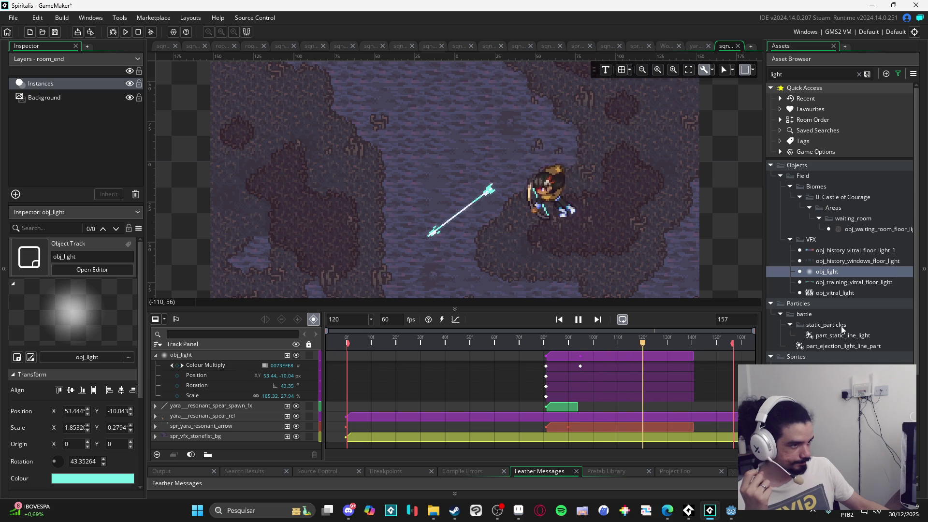
- Scroll down in GameMaker with the Spiritalis resonant arrow sequence back in view
scroll(843, 326, "down", 5)
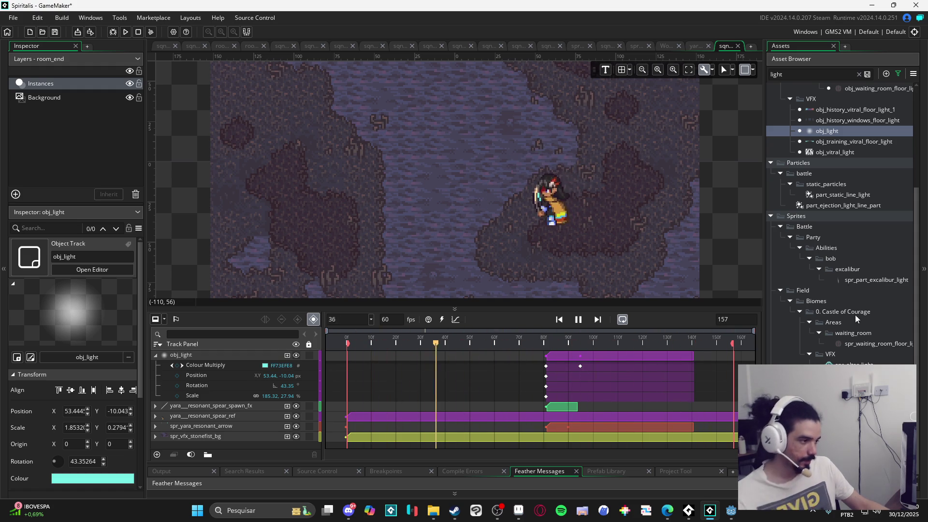
scroll(848, 290, "up", 5)
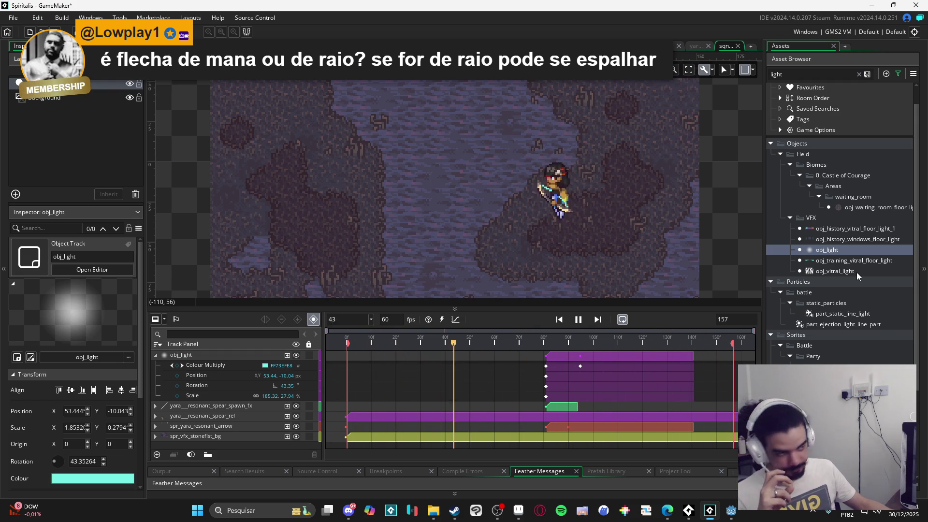
left_click(454, 509)
left_click(664, 245)
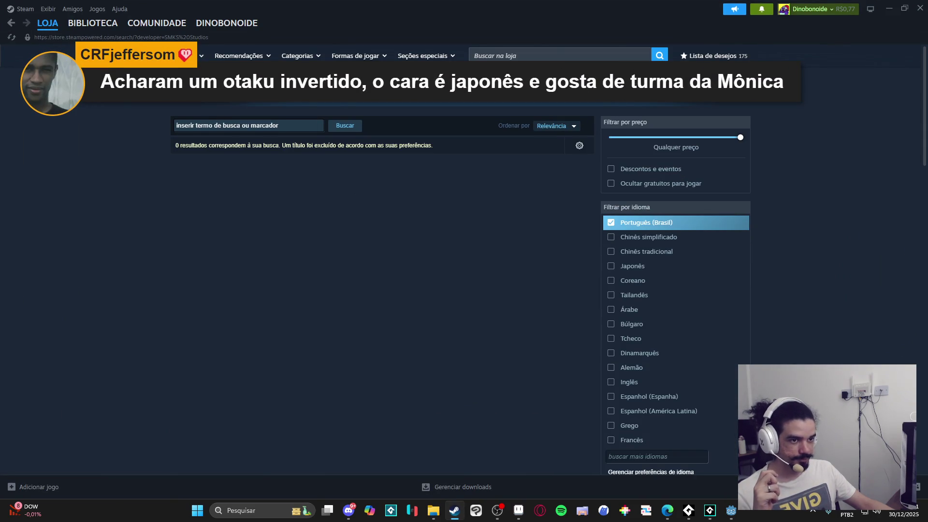
left_click(11, 23)
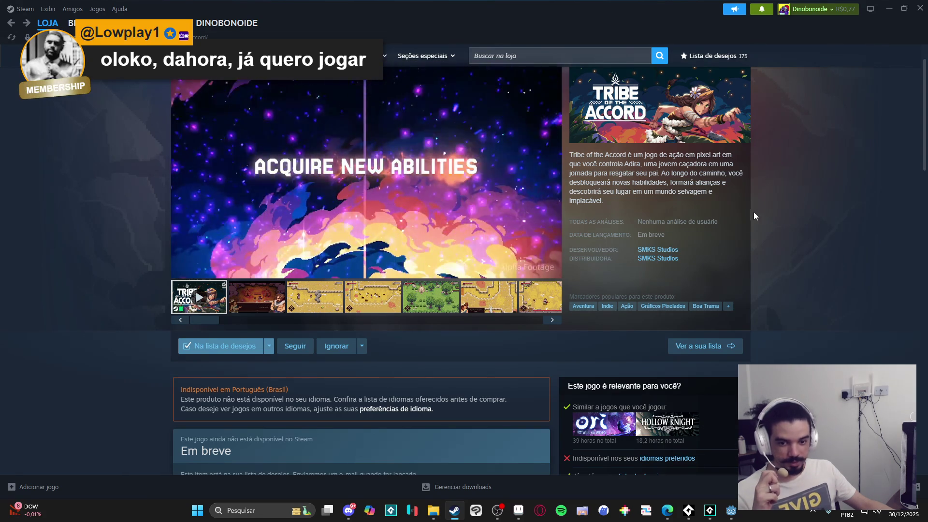
left_click(184, 287)
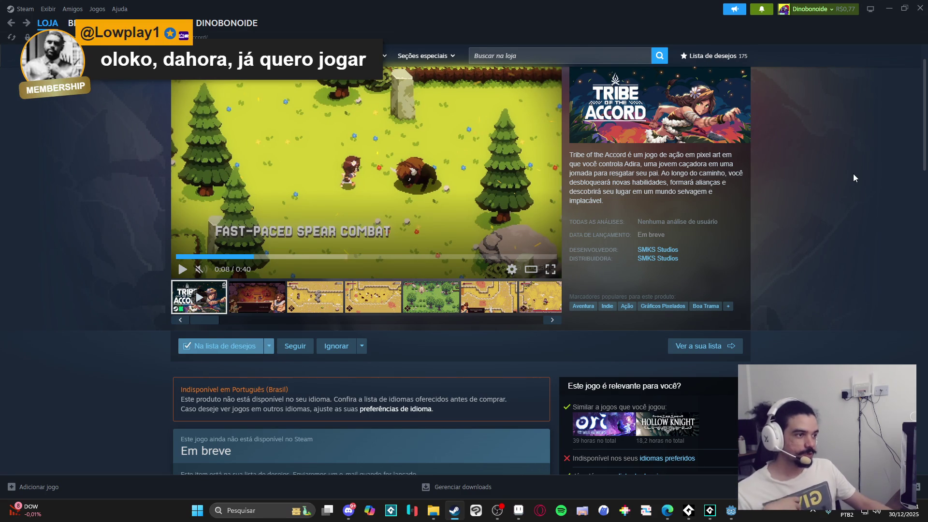
left_click(884, 8)
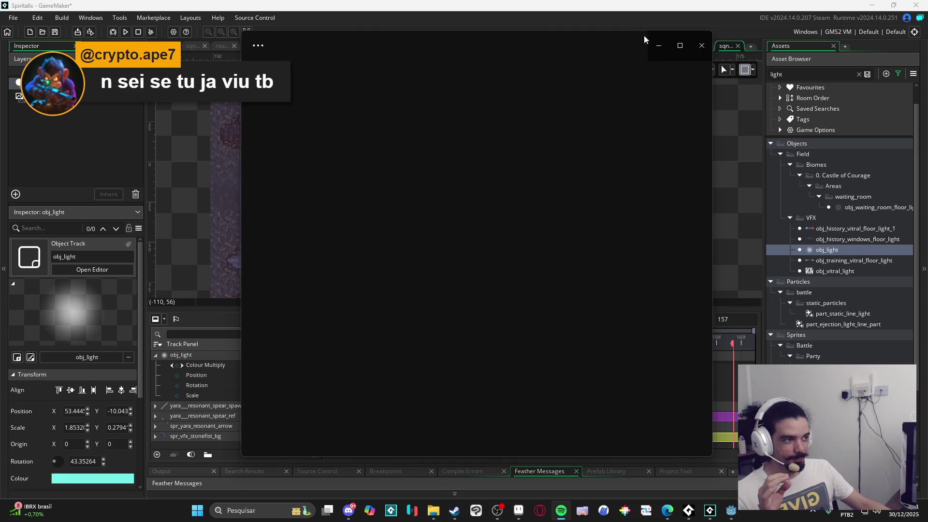
- Close the Spotify window covering the GameMaker room editor
left_click(707, 45)
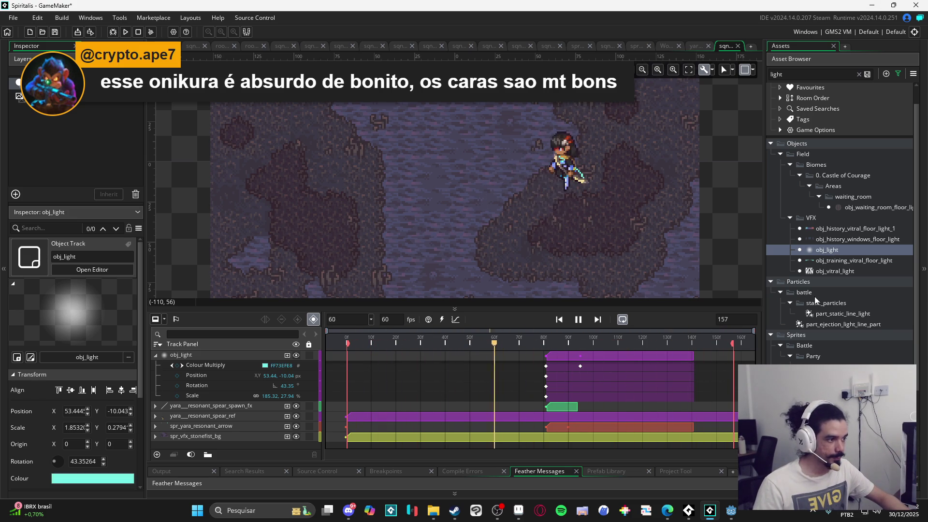
- Clear the 'light' search filter in the Asset Browser
scroll(867, 270, "up", 1)
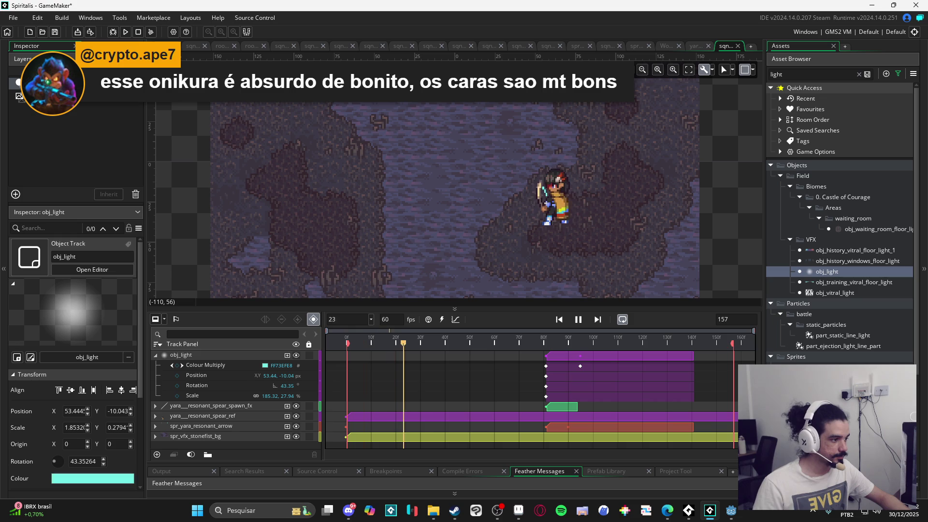
scroll(858, 323, "down", 3)
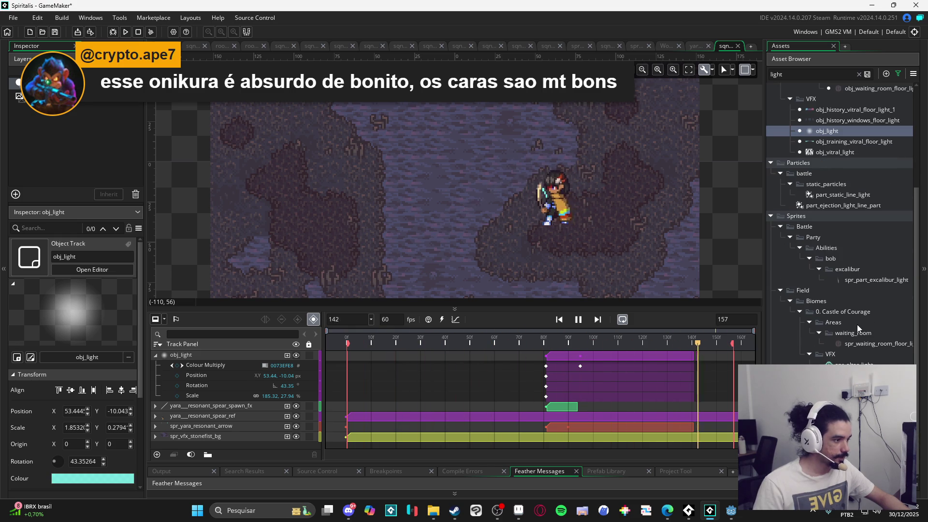
left_click(858, 74)
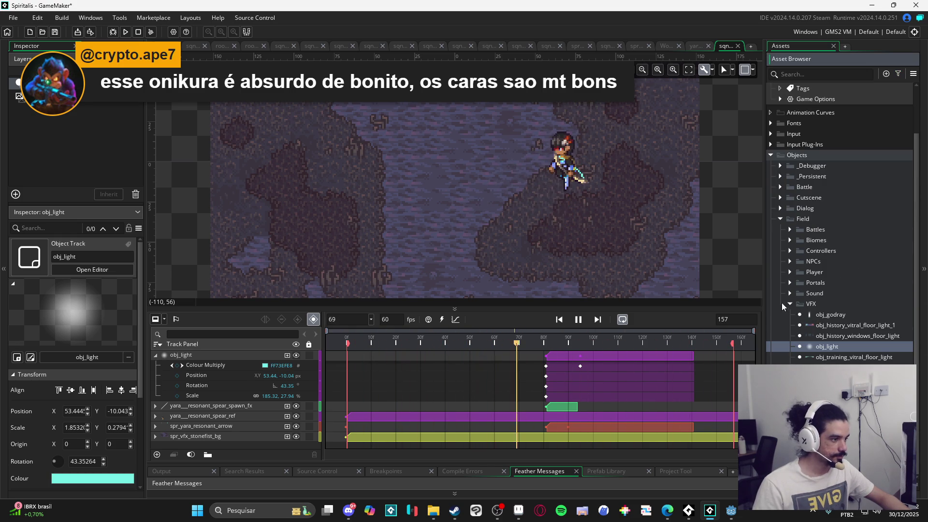
- Toggle the VFX, Field and Battle object folders, then expand the Sprites folder
left_click(790, 357)
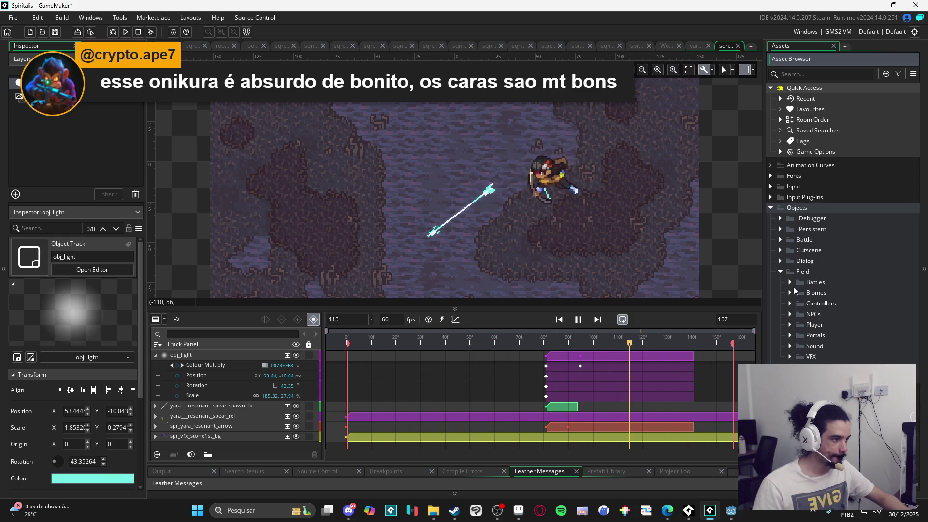
left_click(780, 272)
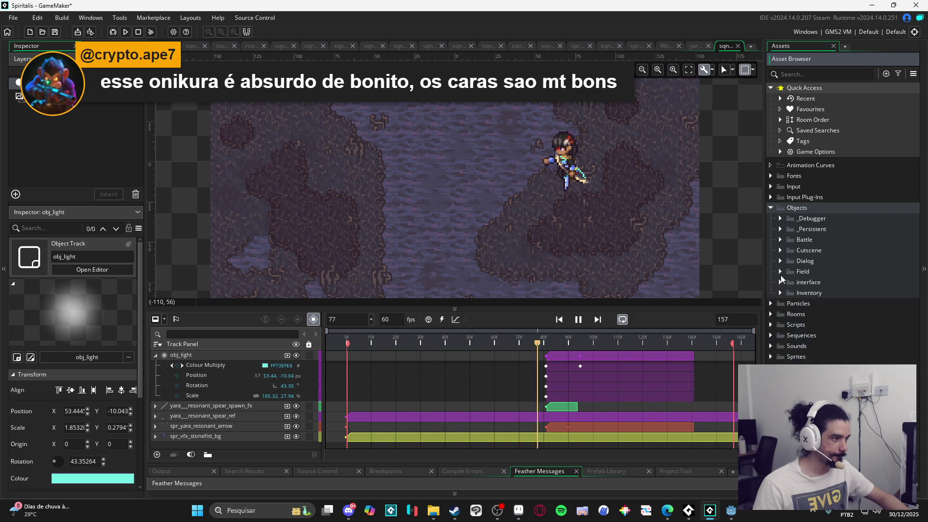
left_click(780, 239)
left_click(780, 240)
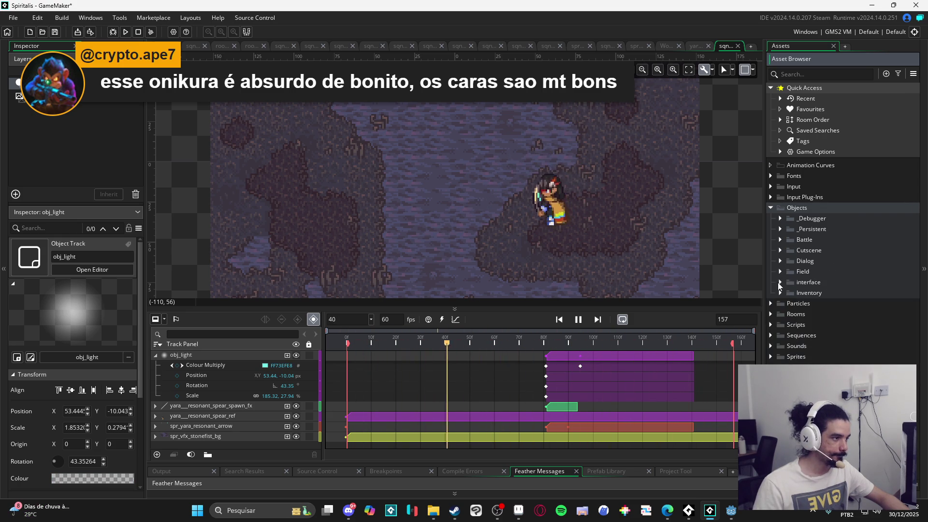
left_click(775, 356)
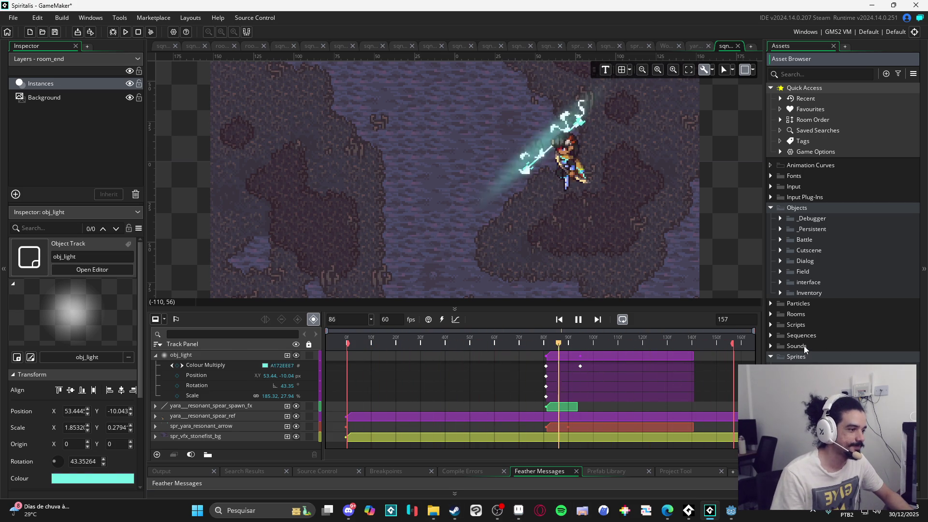
- Expand Sprites > Battle to list Enemies, Party, spr_battle_stretch_box and spr_battle_target
mouse_move(501, 510)
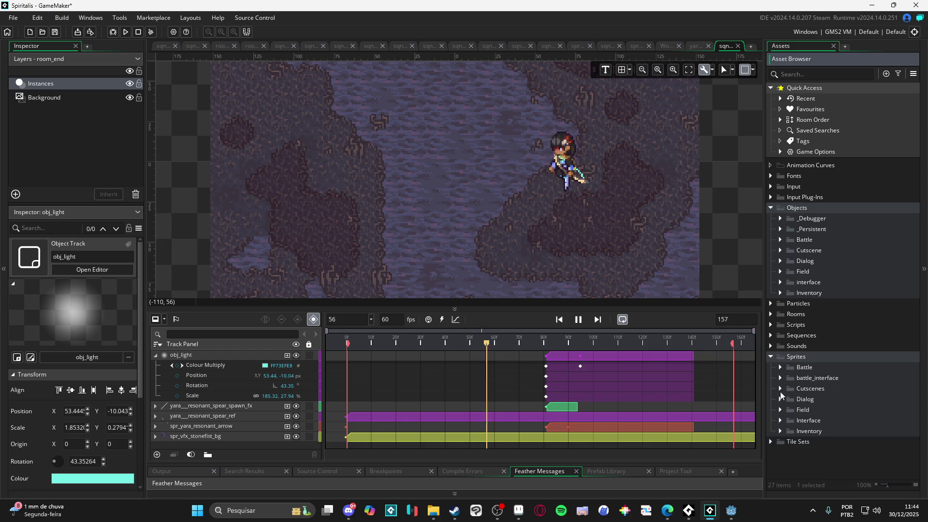
left_click(780, 367)
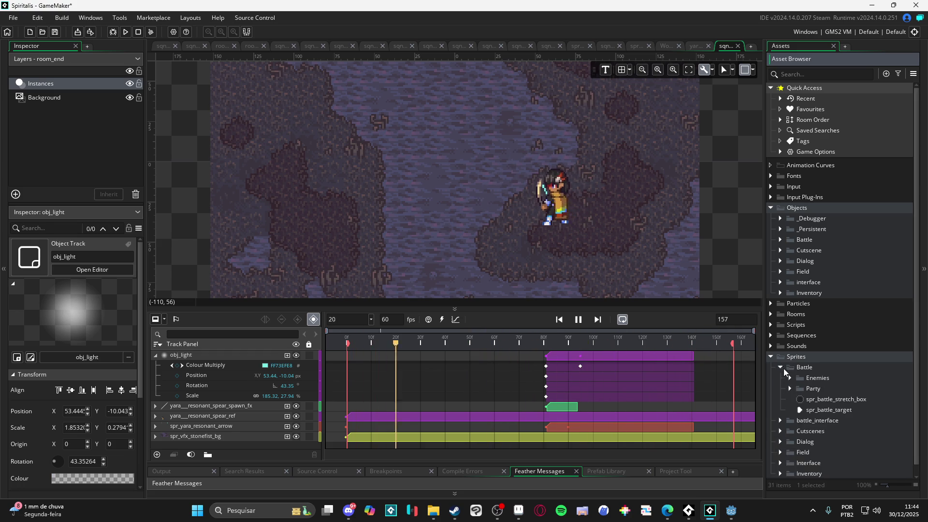
- Open spr_yara_resonant_arrow from Battle > Party > Abilities > yara, zoomed to fit
left_click(789, 389)
scroll(796, 417, "down", 1)
left_click(799, 379)
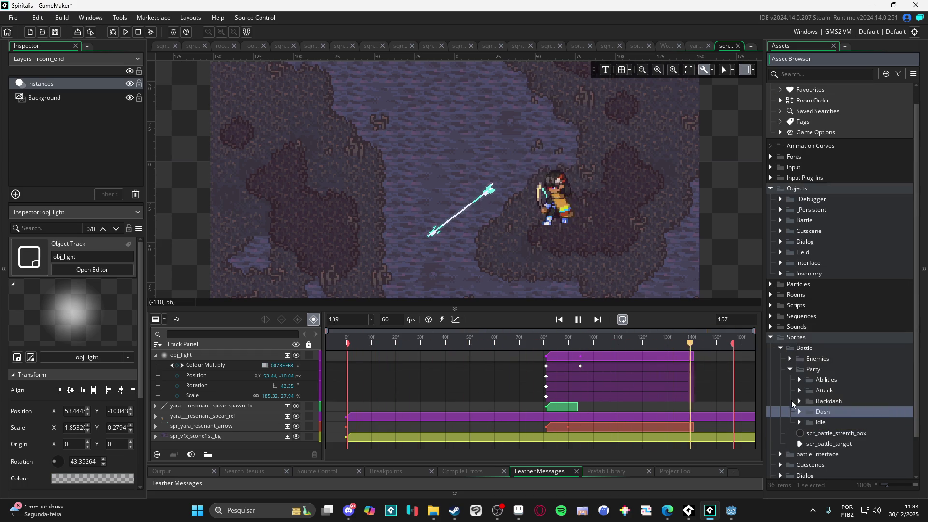
scroll(799, 385, "down", 2)
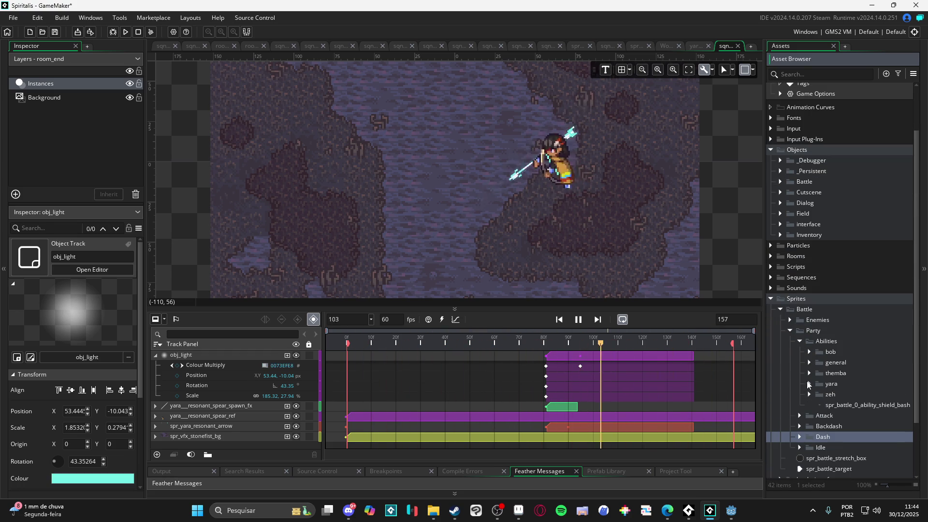
left_click(809, 383)
left_click(851, 394)
double_click(852, 394)
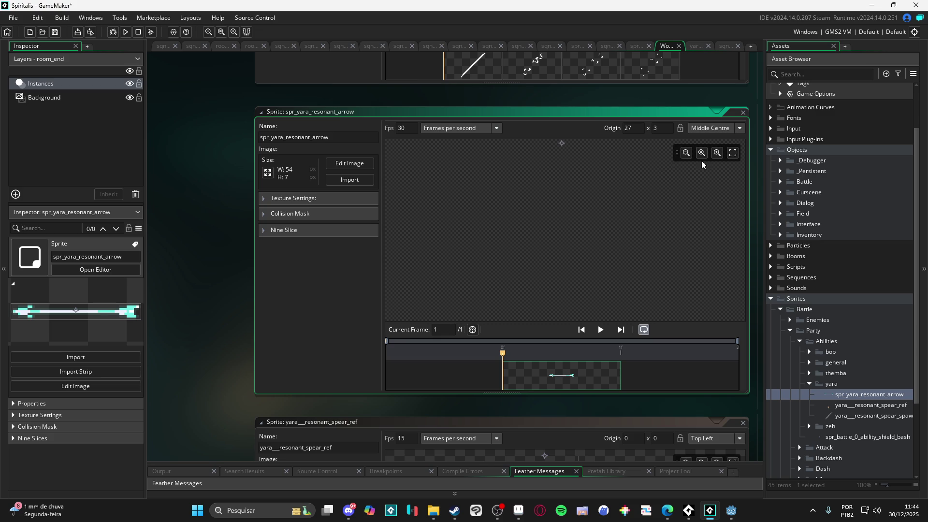
left_click(732, 154)
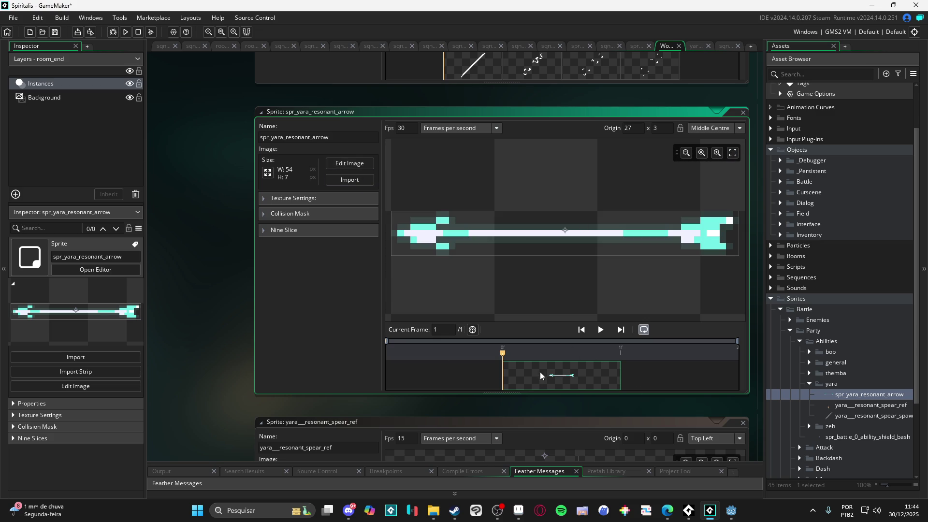
- Duplicate the arrow into a second frame and erase its tail fletching
key("ctrl+v")
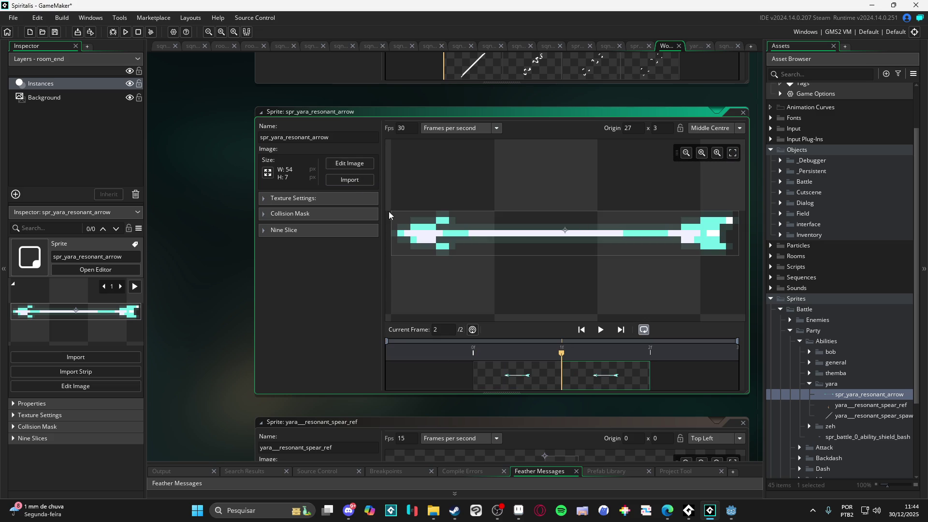
left_click(347, 164)
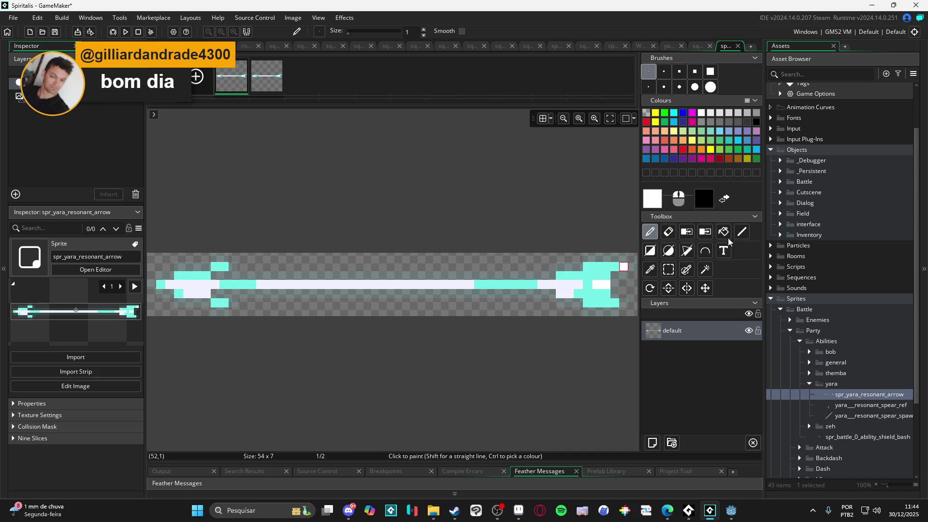
scroll(539, 222, "left", 3)
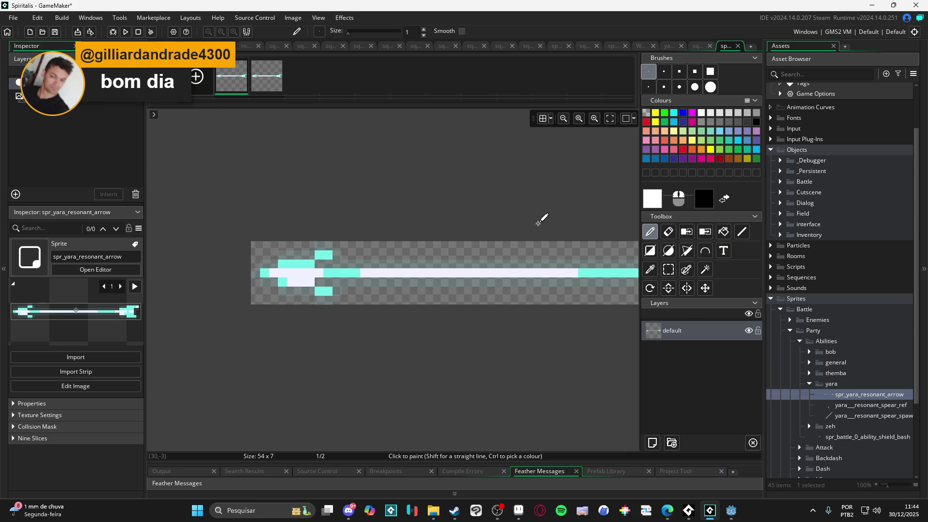
left_click(668, 232)
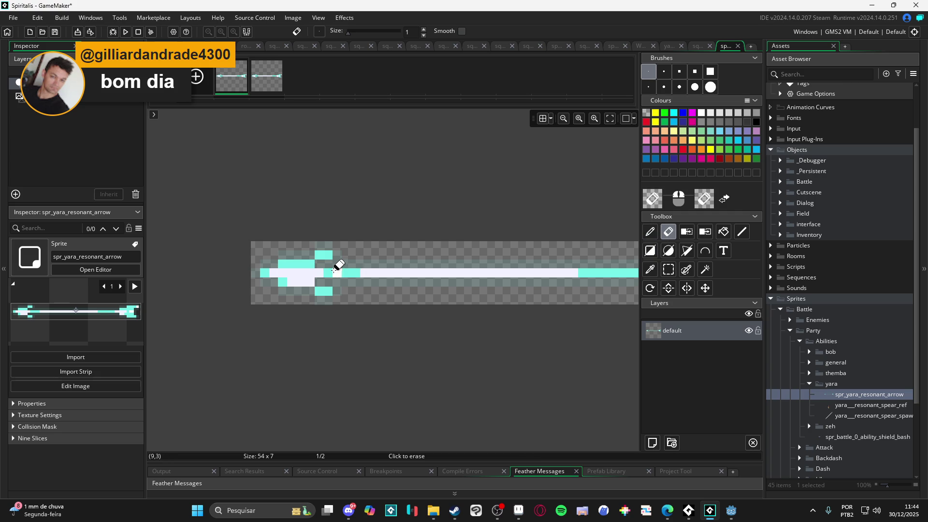
left_click_drag(272, 255, 285, 264)
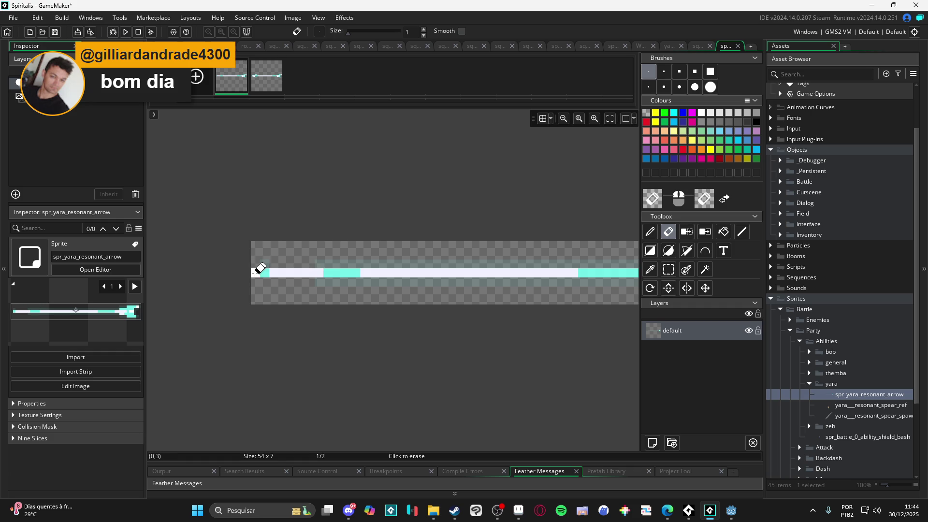
scroll(419, 289, "down", 4)
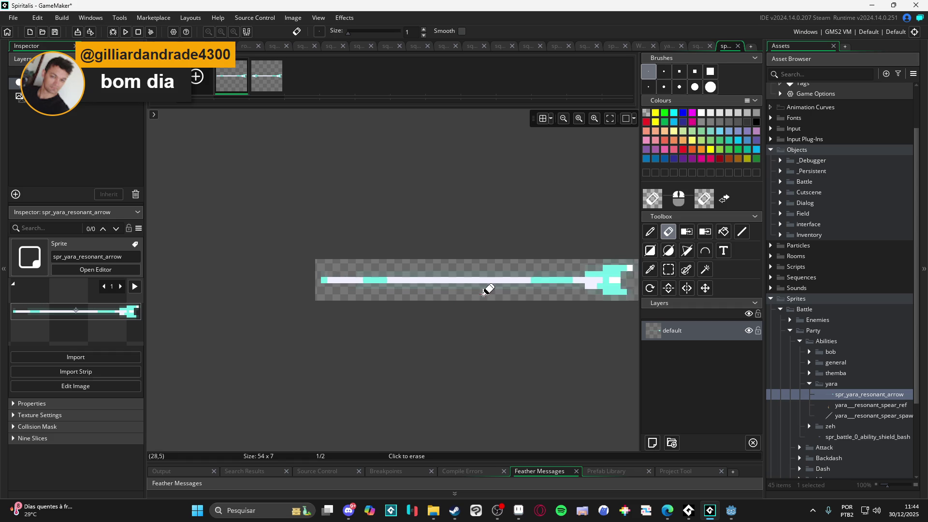
- Shift the arrow's pixels one pixel left and return to the sprite overview
key("s")
mouse_move(613, 237)
left_mouse_down()
mouse_move(485, 309)
mouse_move(333, 338)
left_mouse_up()
left_click_drag(405, 276, 367, 276)
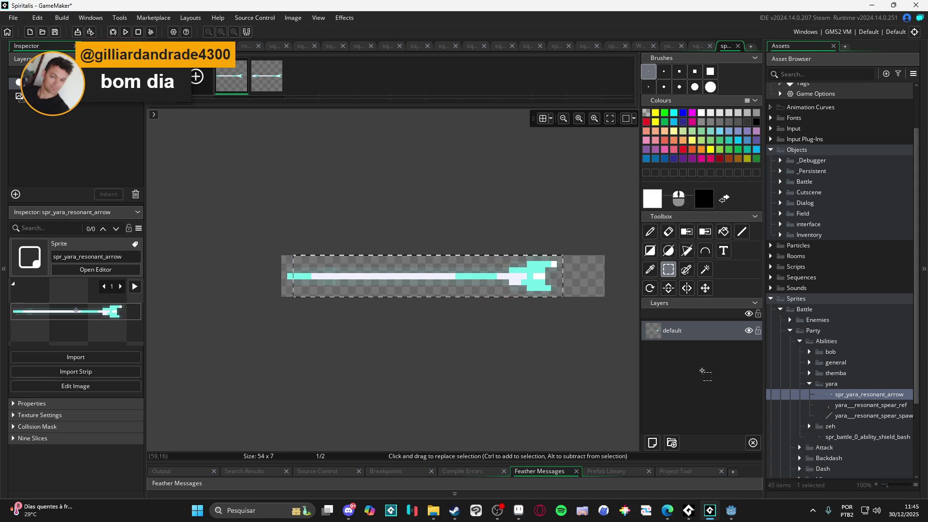
double_click(846, 399)
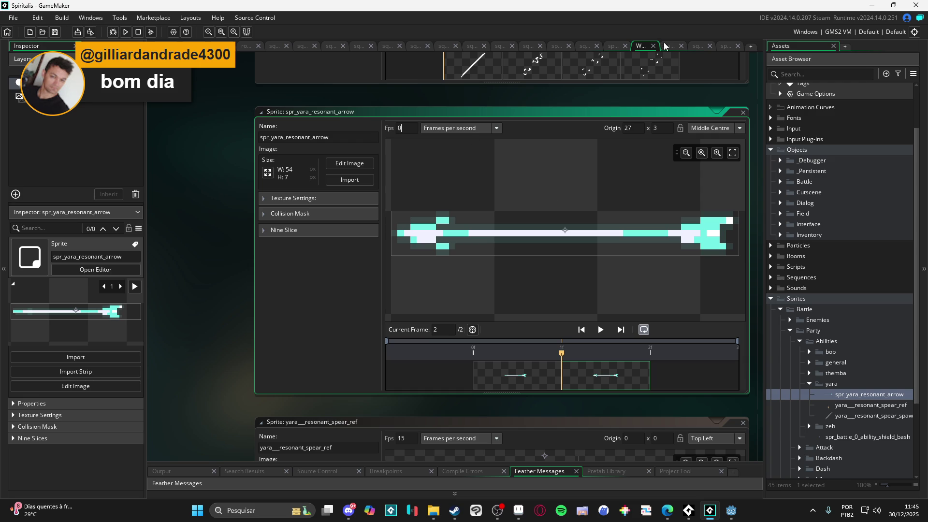
- Swap the order of the resonant arrow sprite's two frames
left_click(702, 47)
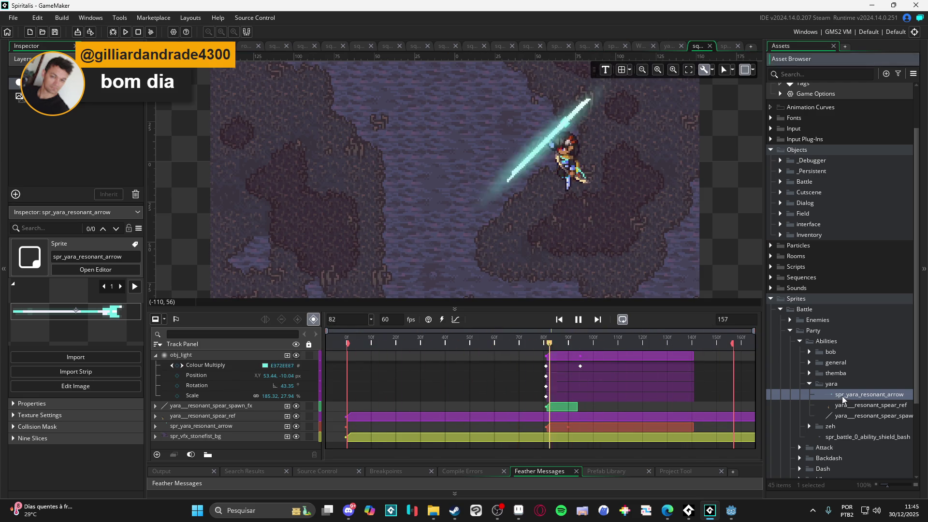
left_click(641, 46)
left_click(524, 375)
left_click(613, 379)
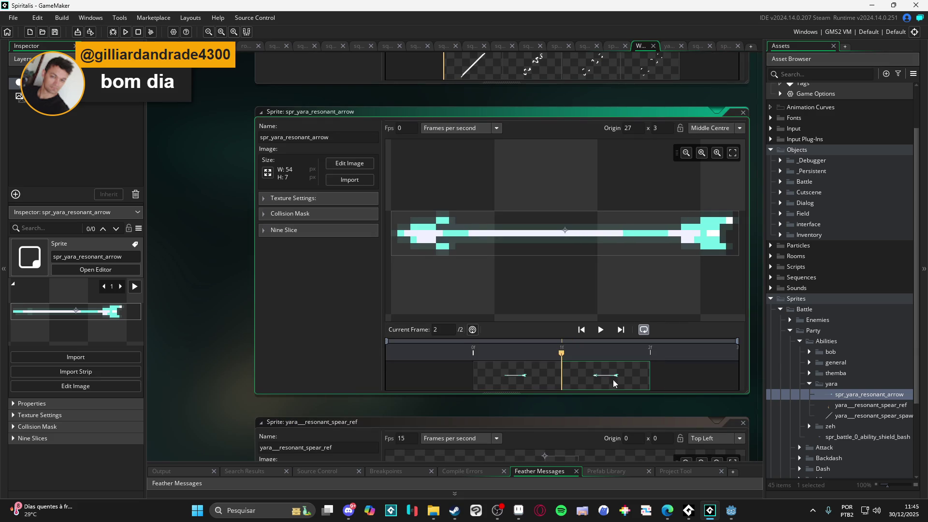
left_click_drag(500, 369, 515, 379)
- Back in the sequence, stop playback, scrub to frame 113 and select the arrow track
left_click(698, 45)
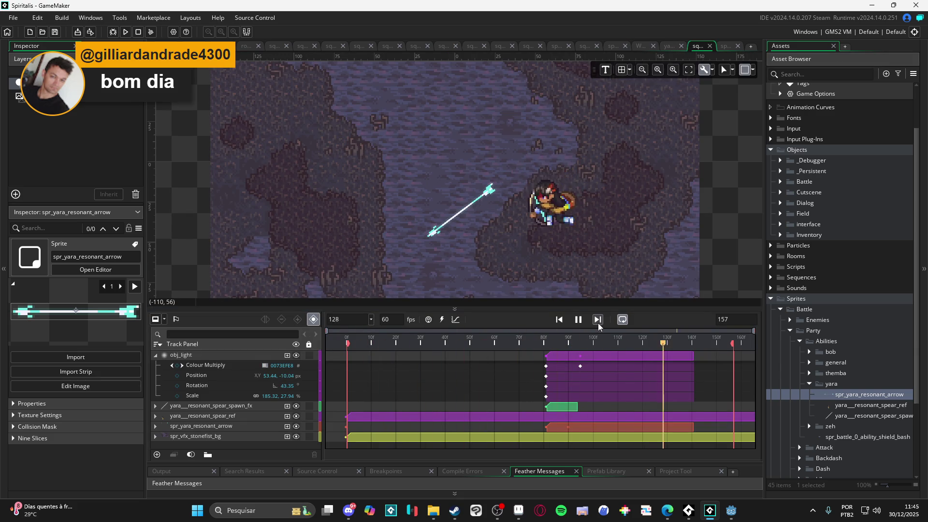
left_click(578, 319)
left_click(567, 344)
mouse_move(569, 346)
left_mouse_down()
mouse_move(648, 355)
mouse_move(604, 353)
mouse_move(625, 356)
left_mouse_up()
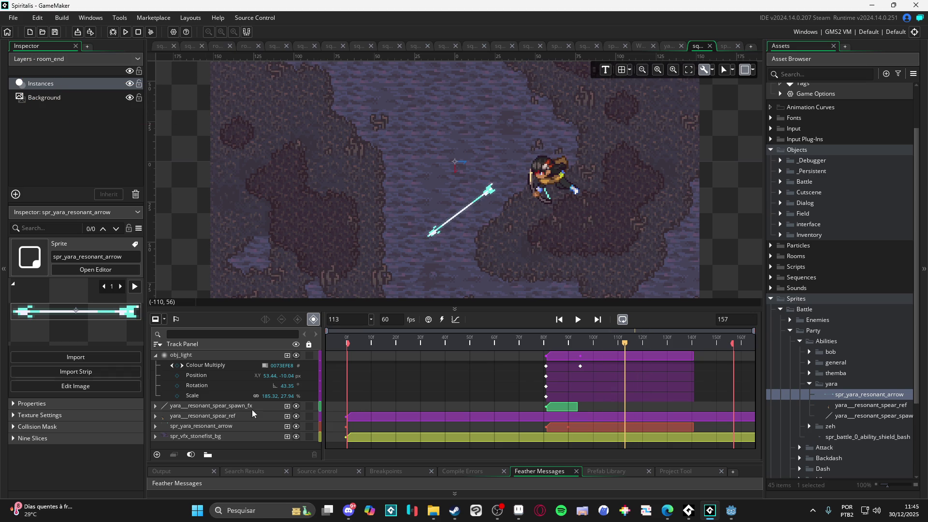
left_click(236, 428)
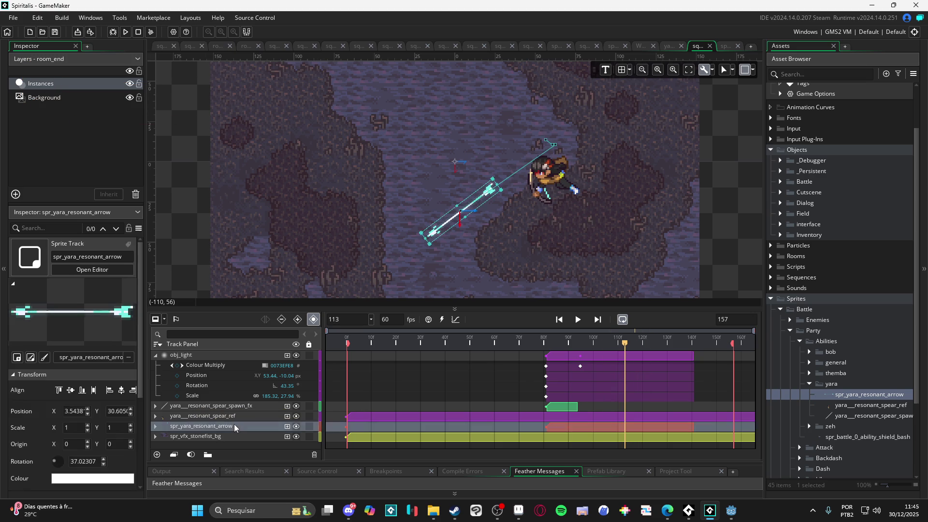
- Add an Image Index property to the arrow, keyed 0 at frame 113 and 1 at 114
left_click(155, 427)
scroll(271, 415, "down", 1)
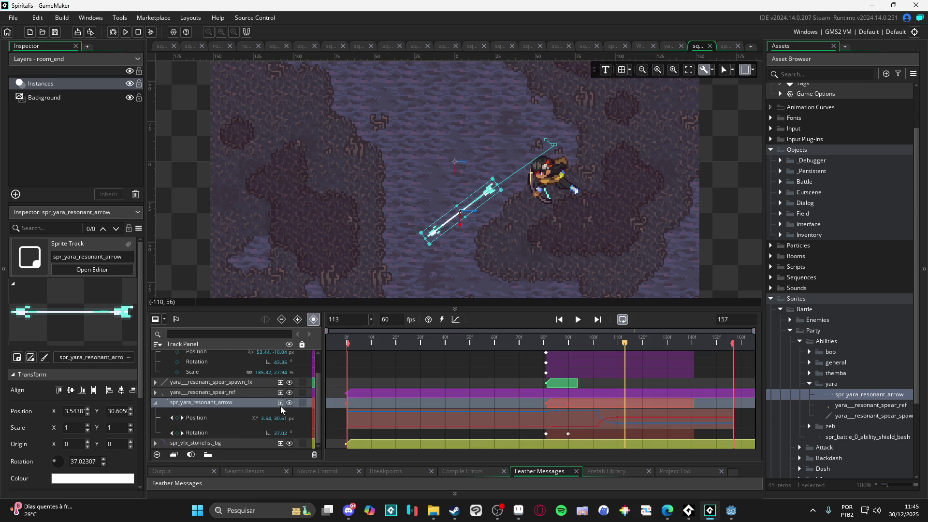
left_click(280, 402)
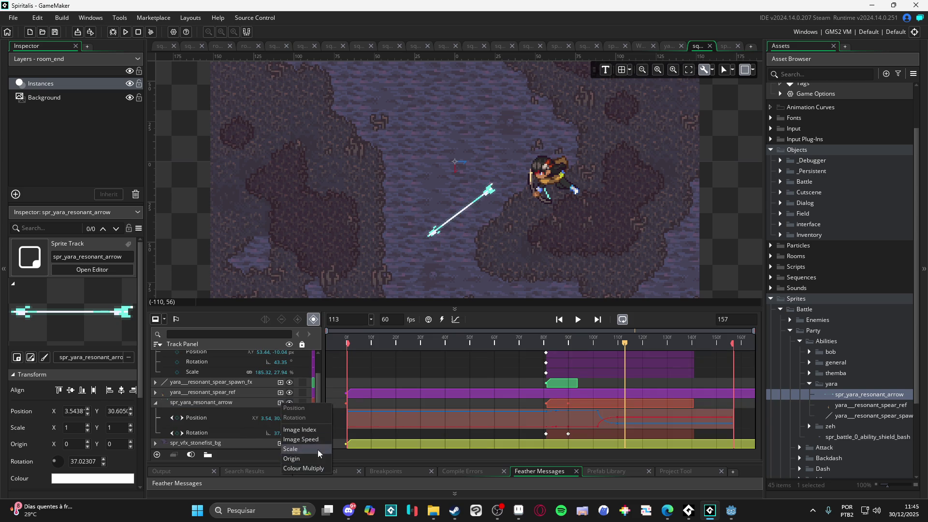
left_click(309, 430)
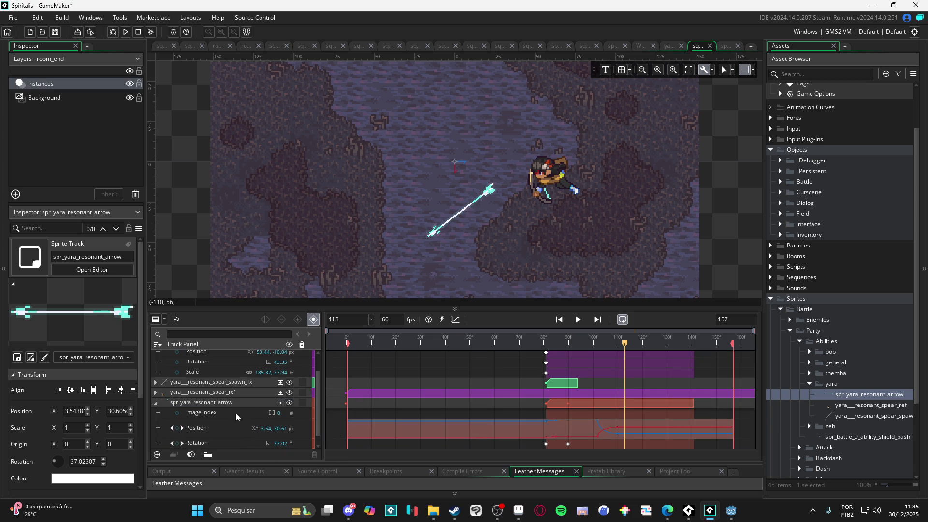
left_click(176, 414)
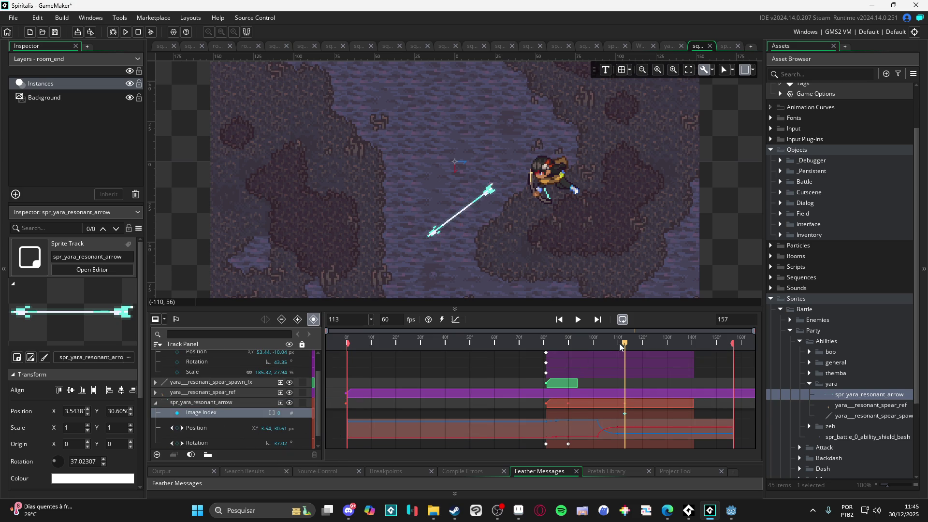
scroll(617, 372, "down", 1)
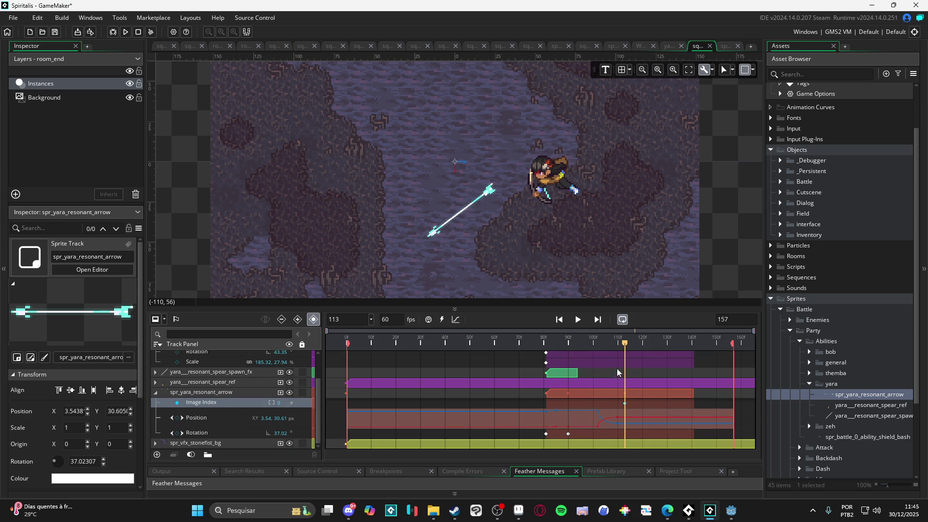
left_click(626, 344)
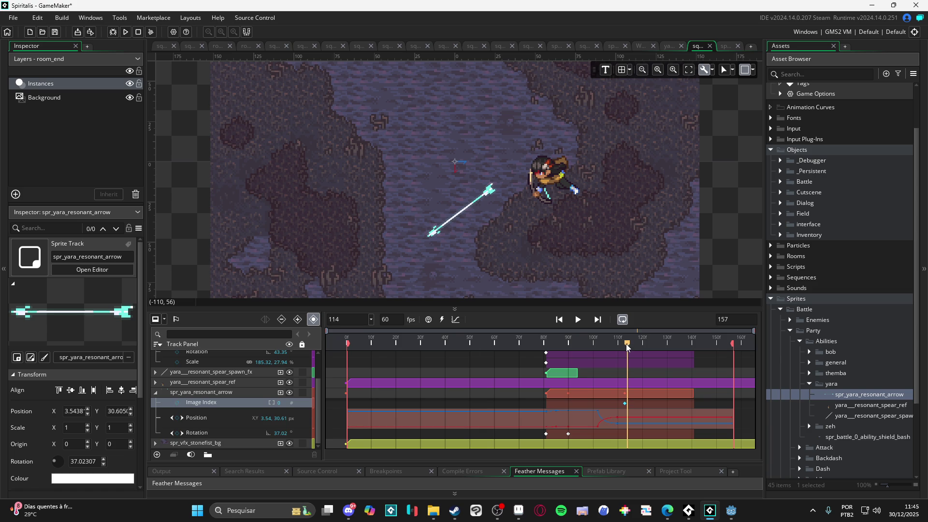
type("1")
key("Return")
- Preview the sequence and scrub through the arrow's flight around frames 83–108
left_click(577, 319)
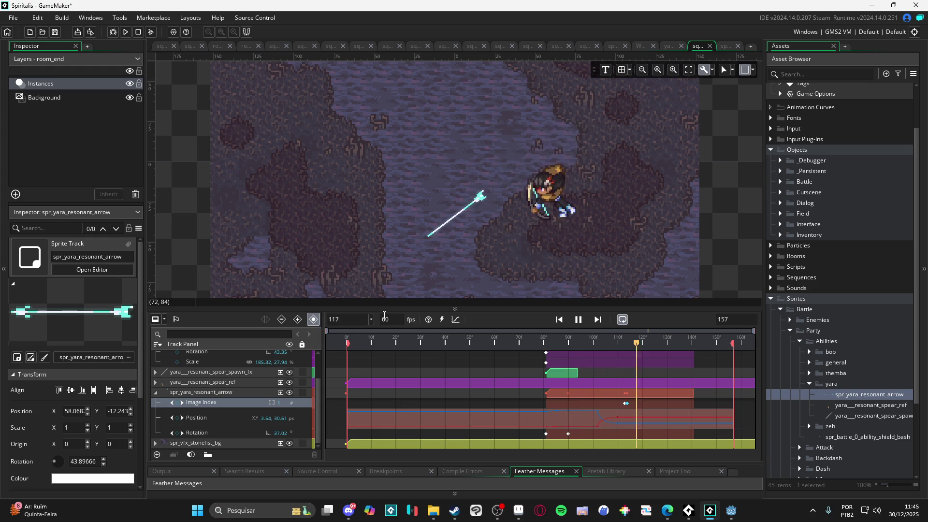
key("space")
scroll(627, 407, "up", 2)
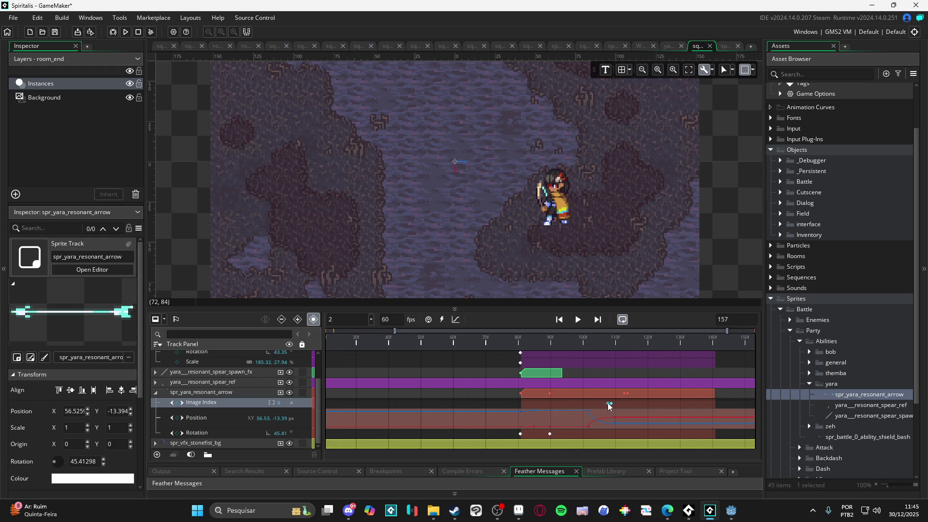
key("space")
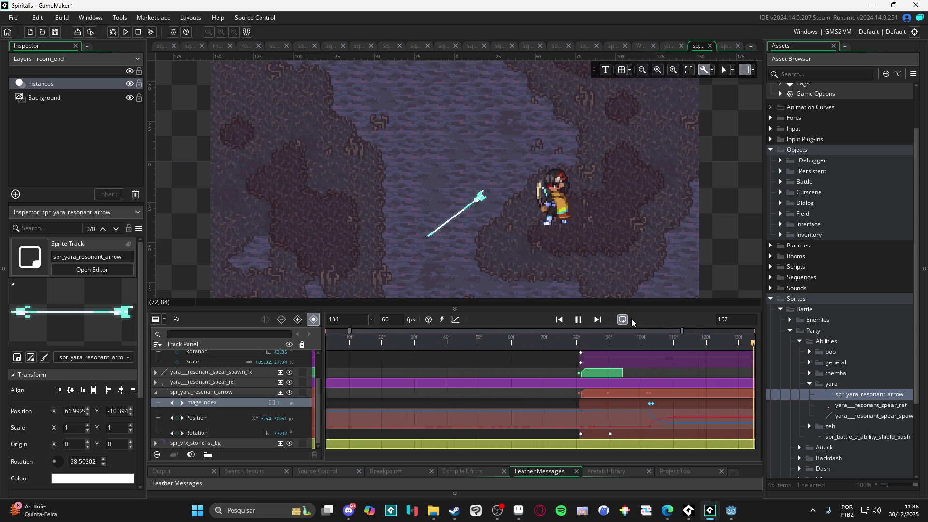
key("space")
left_click(616, 341)
left_click_drag(616, 341, 695, 342)
scroll(545, 250, "down", 3)
scroll(553, 249, "up", 2)
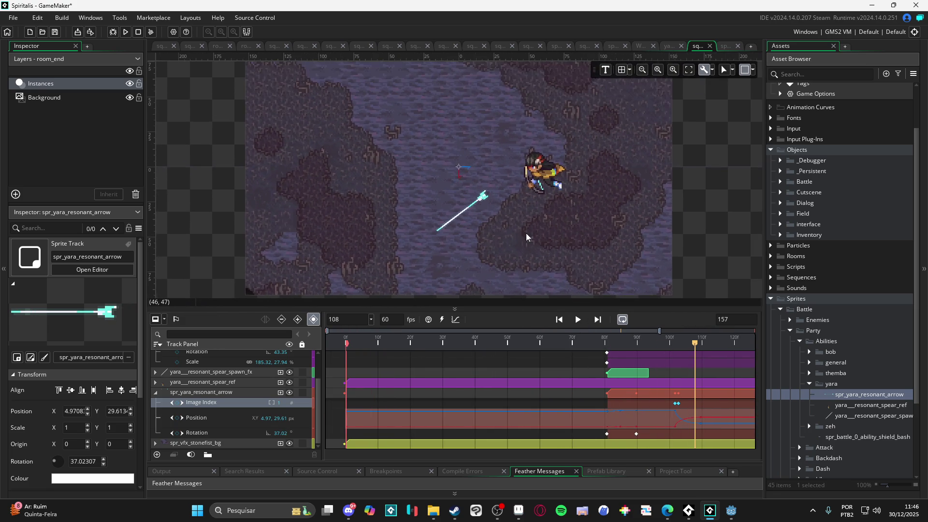
mouse_move(625, 346)
left_mouse_down()
mouse_move(601, 346)
mouse_move(701, 345)
mouse_move(654, 345)
mouse_move(692, 347)
left_mouse_up()
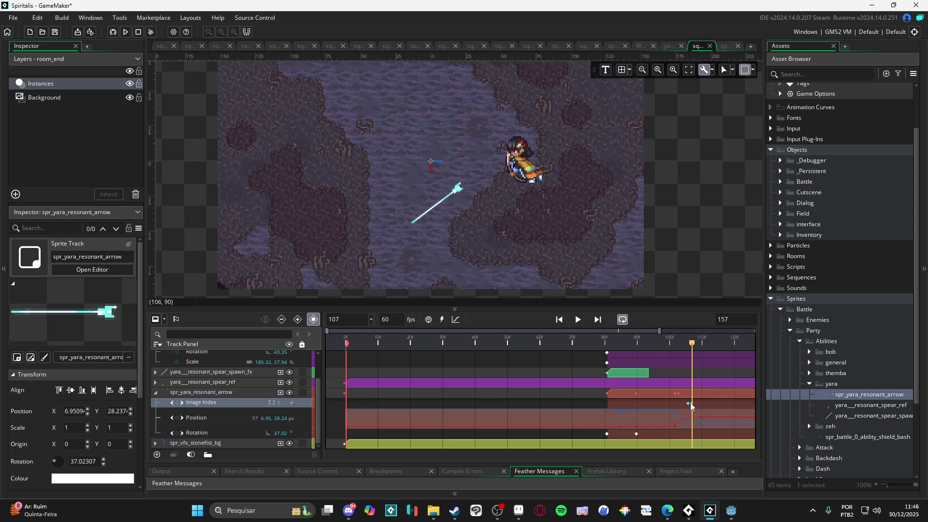
- Add another Image Index key near frame 109 and replay the sequence to check the switch
left_click(692, 404)
left_click(579, 320)
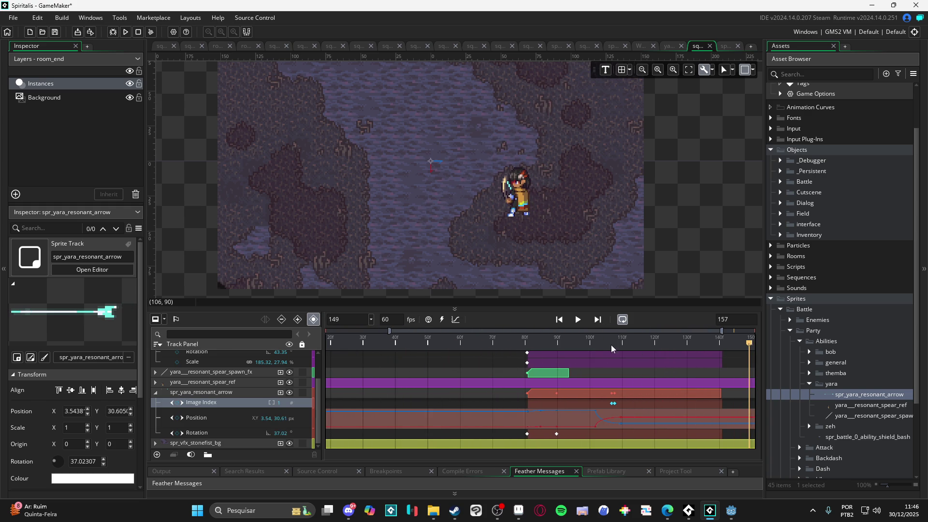
left_click(619, 343)
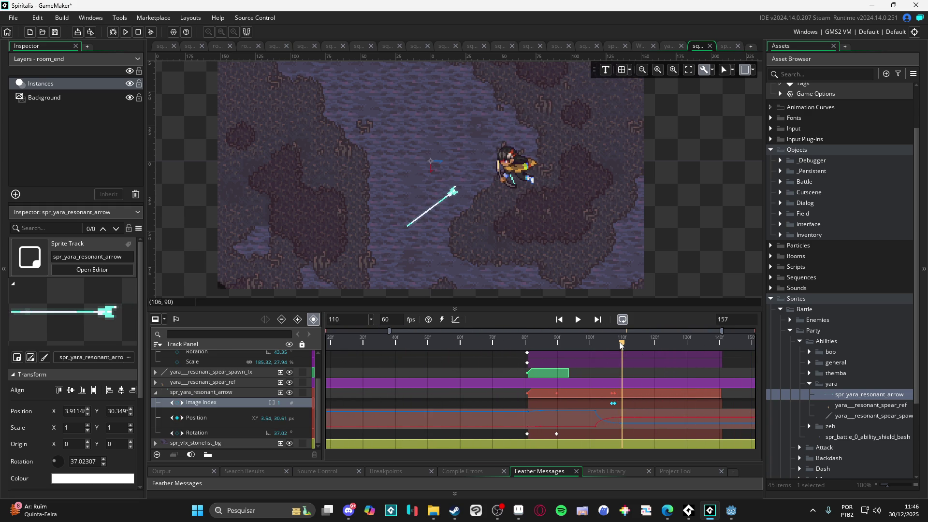
left_click_drag(623, 344, 618, 347)
key("space")
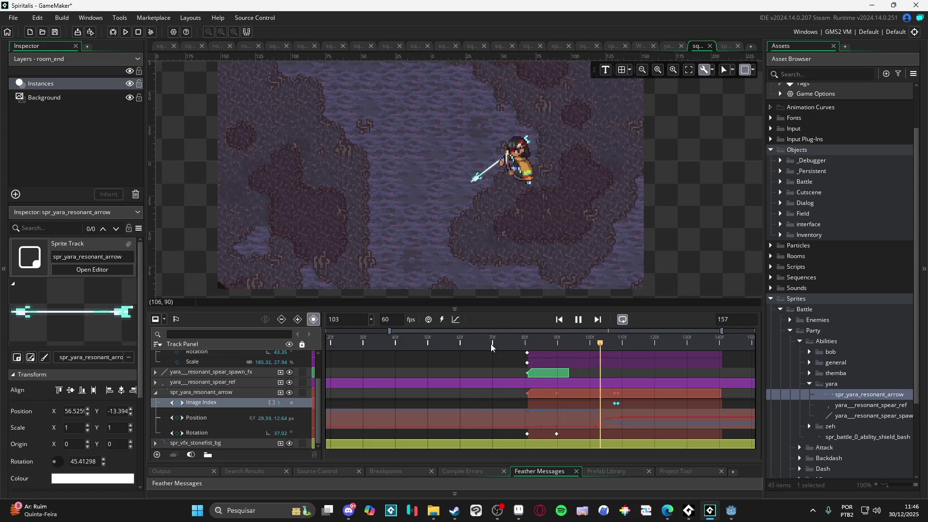
mouse_move(627, 344)
left_mouse_down()
mouse_move(636, 344)
mouse_move(503, 340)
mouse_move(565, 341)
left_mouse_up()
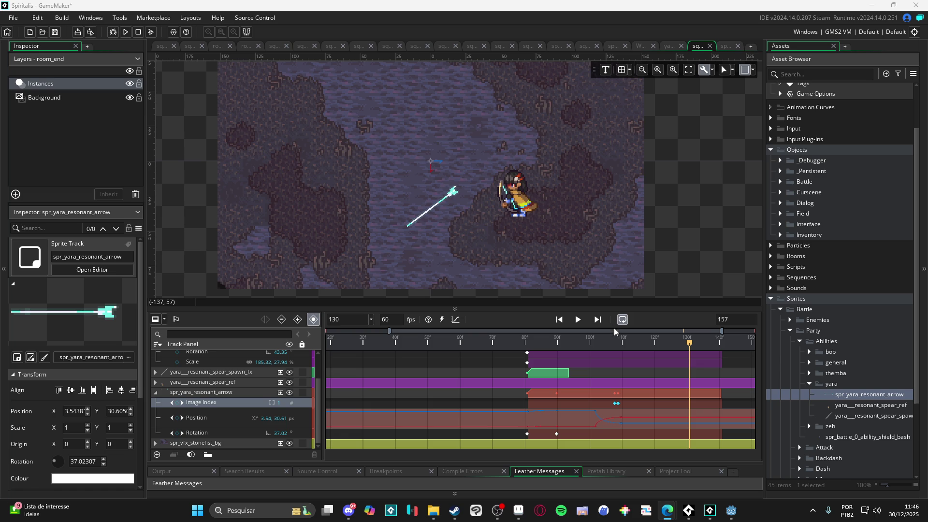
left_click_drag(623, 345, 506, 332)
key("space")
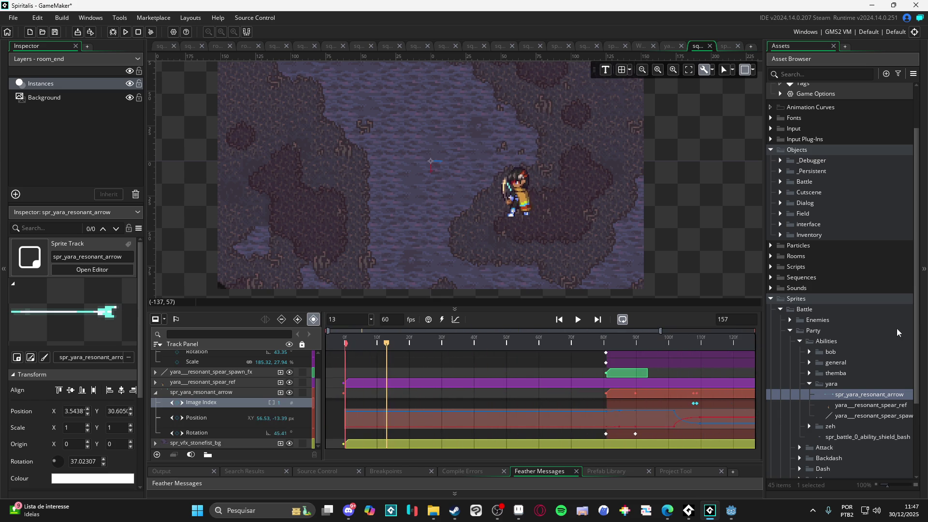
key("space")
mouse_move(684, 341)
left_mouse_down()
mouse_move(730, 341)
mouse_move(692, 343)
mouse_move(702, 343)
left_mouse_up()
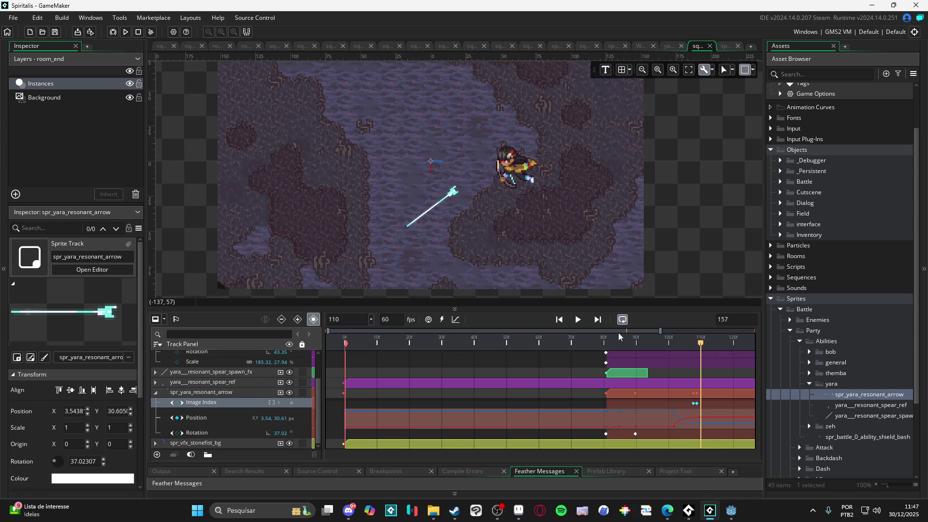
left_click(518, 510)
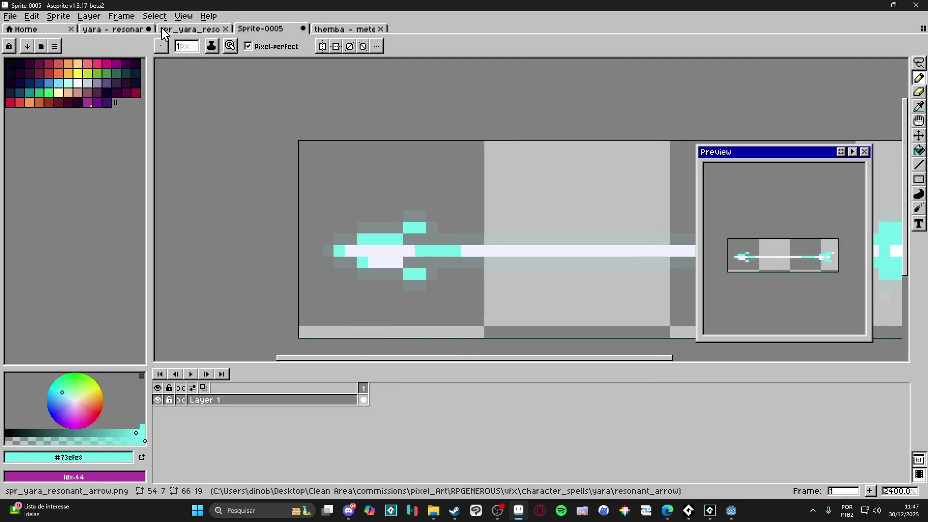
- Open the 'yara - resonant spear_spawn_fx' tab, undo its last eraser and pencil strokes, and maximize File Explorer
left_click(162, 29)
left_click(111, 30)
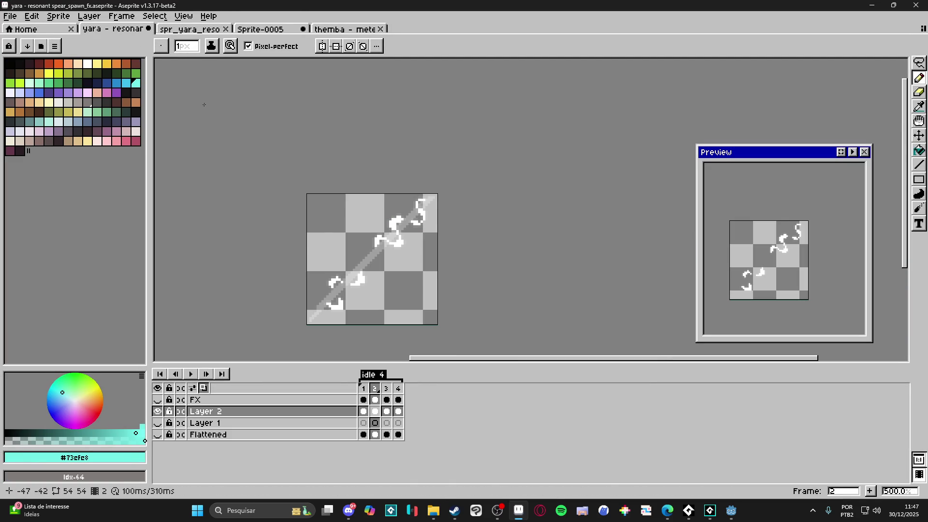
key("ctrl+z")
key("ctrl+z")
key("ctrl+z")
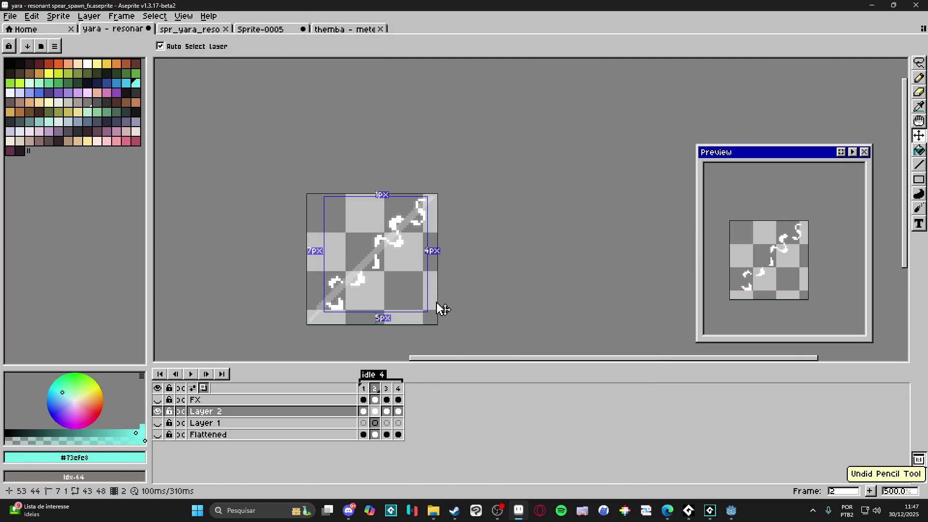
key("ctrl+z")
key("ctrl+z")
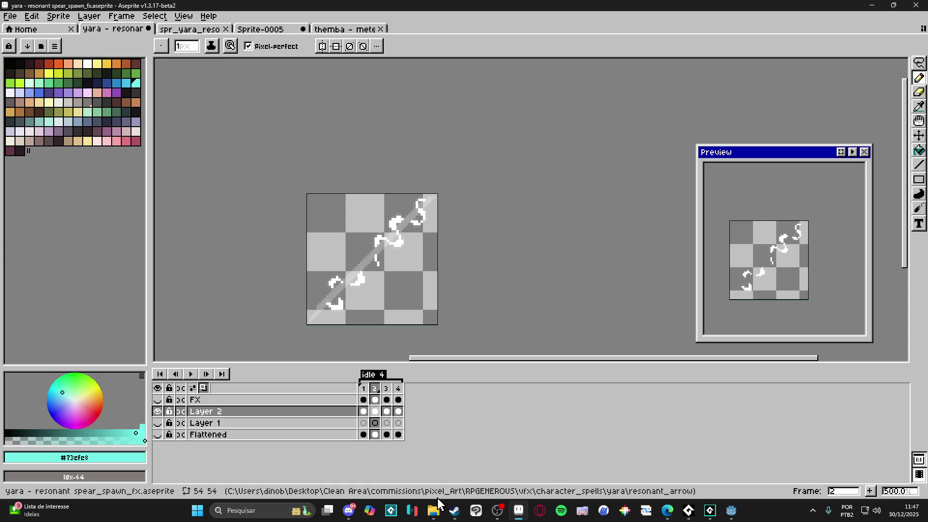
key("alt+Tab")
key("super+Up")
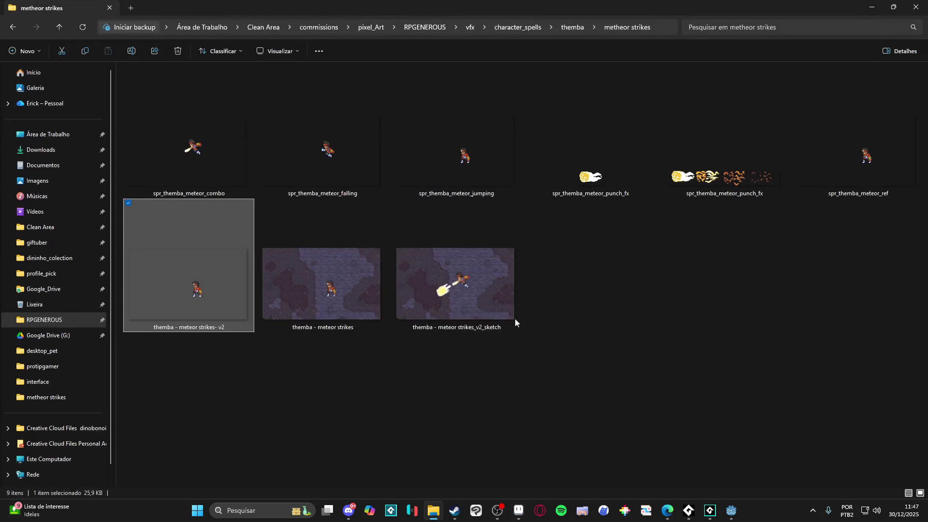
- Browse to character_spells > yara > resonant_arrow, then return to Aseprite and undo the recent pencil strokes
left_click(529, 22)
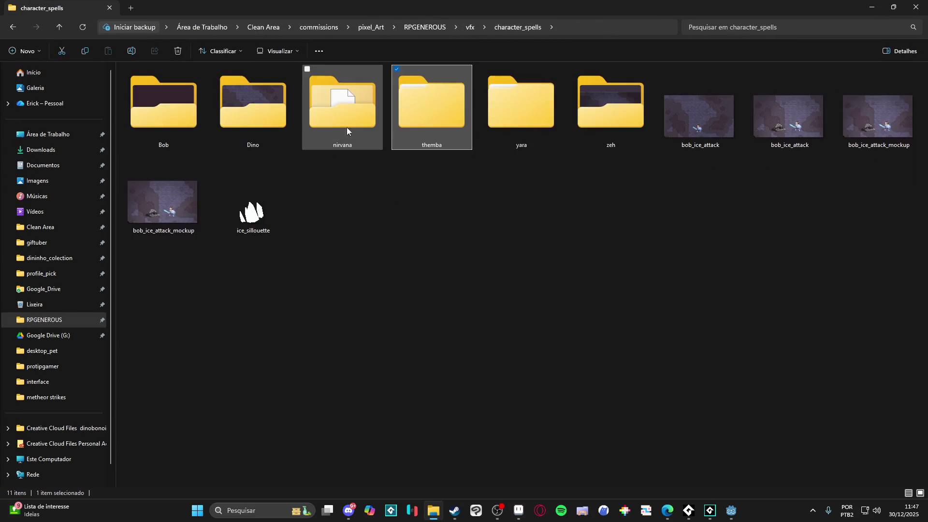
double_click(495, 146)
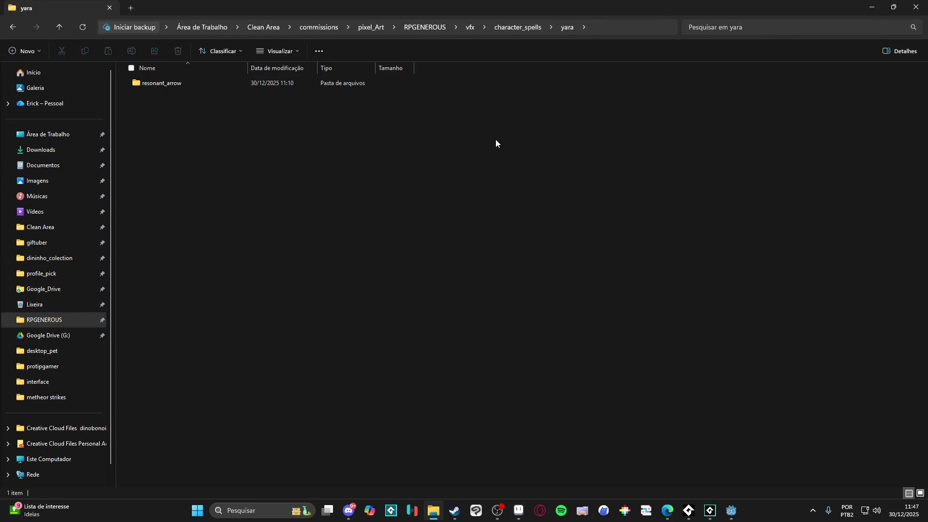
double_click(187, 82)
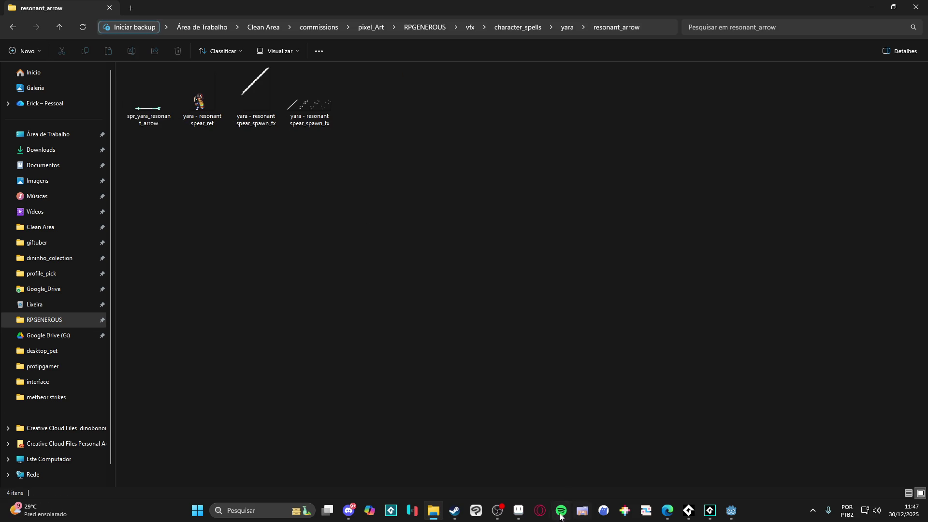
key("alt+Tab")
key("ctrl+z")
key("ctrl+z")
key("ctrl+z")
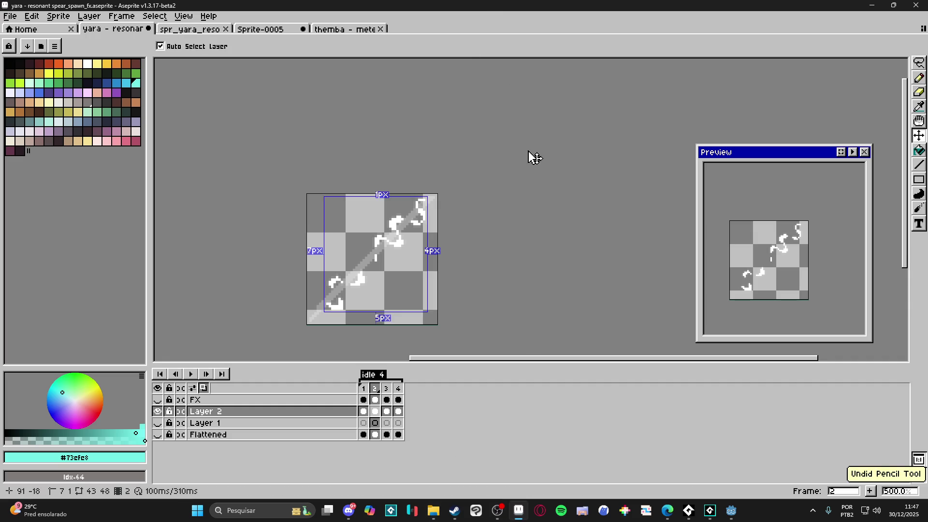
- Undo back to the 33-frame animation, show the Flattened, Layer 1 and FX layers, and play it
key("ctrl+z")
key("ctrl+z")
key("ctrl+z")
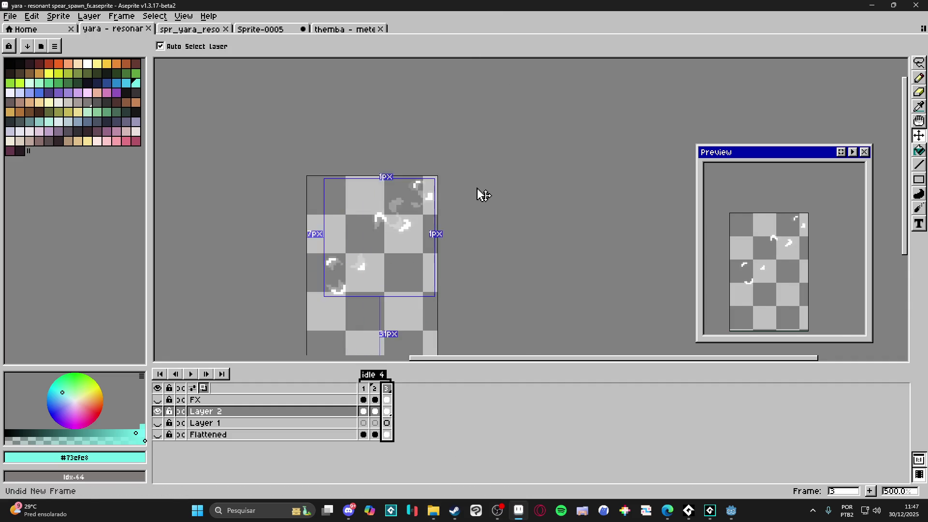
left_click(157, 447)
left_click(158, 447)
left_click(158, 435)
left_click(157, 447)
left_click(155, 413)
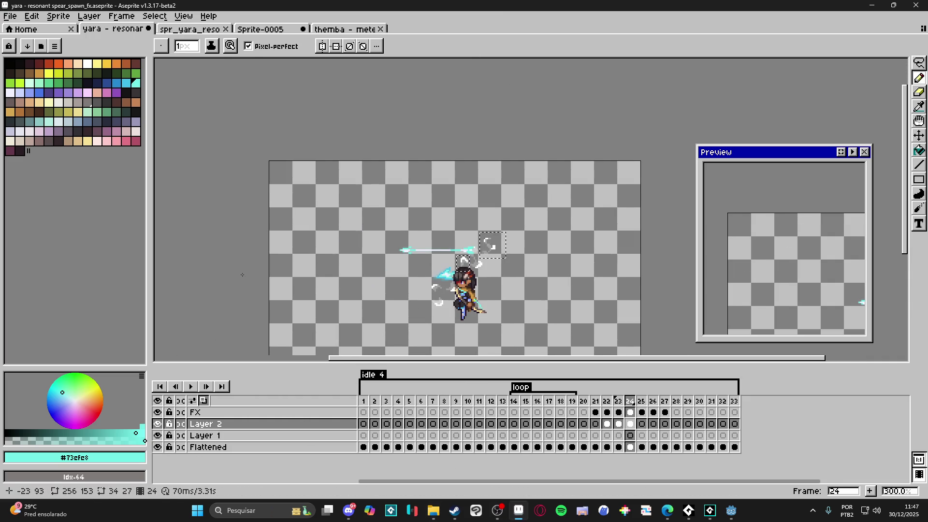
left_click_drag(368, 197, 384, 114)
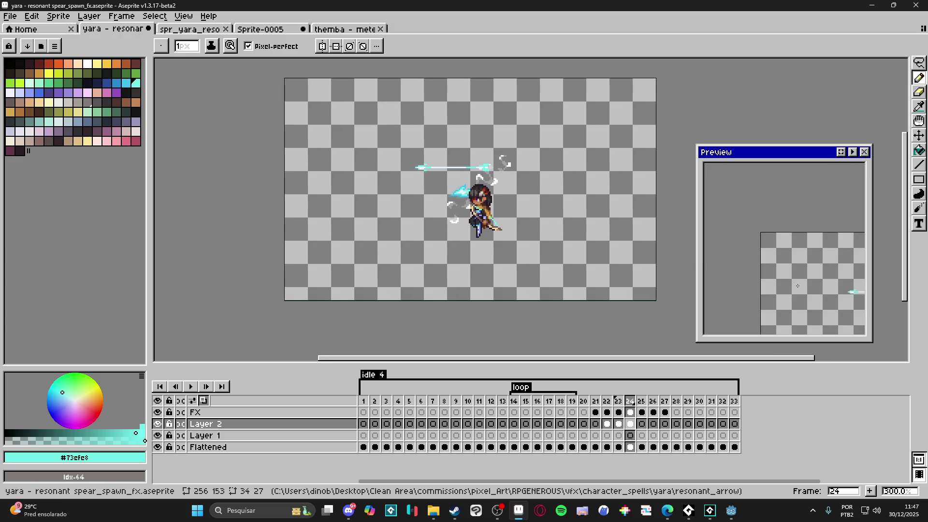
left_click(852, 151)
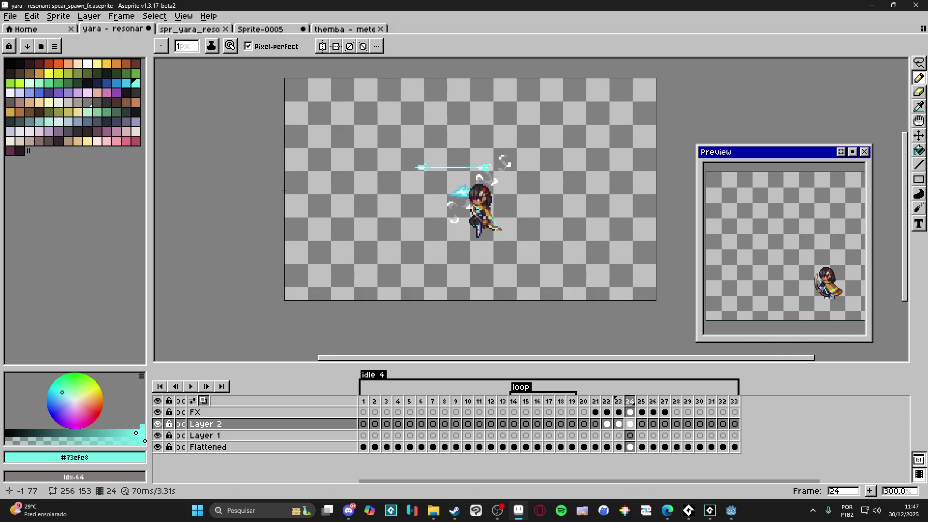
- Save the sprite as 'yara - resonant spear.aseprite'
left_click(10, 18)
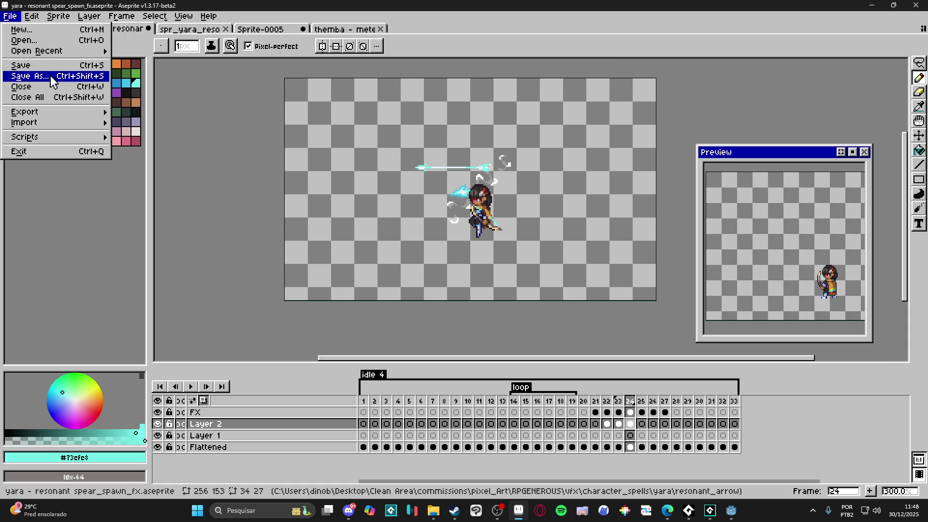
left_click(53, 82)
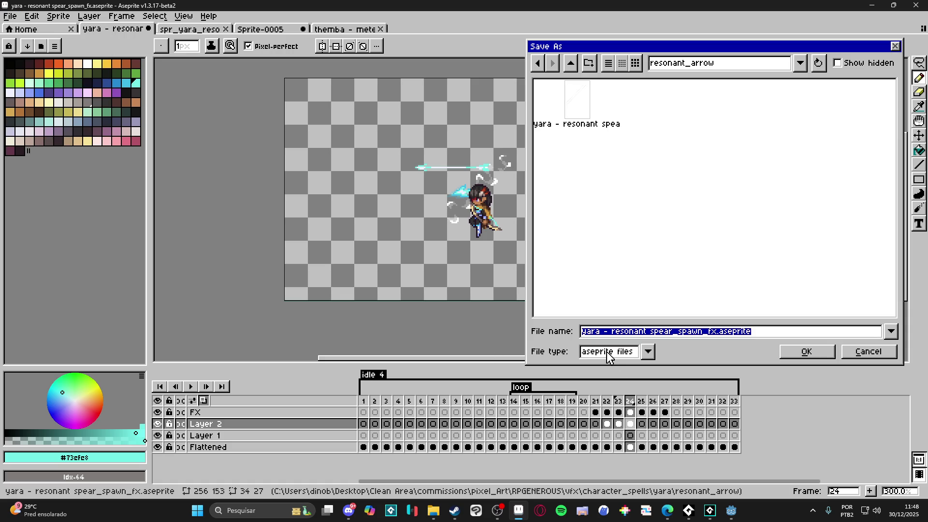
key("ctrl+Left")
key("ctrl+Left")
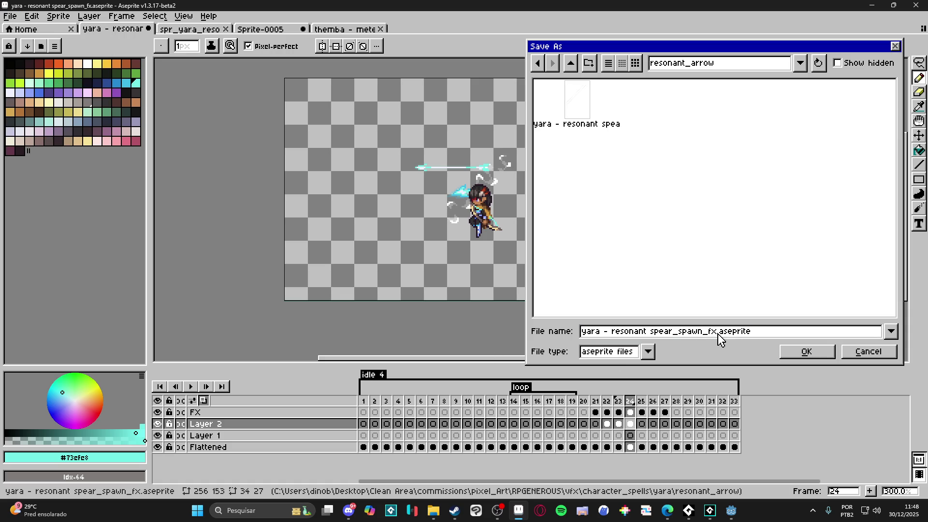
key("BackSpace")
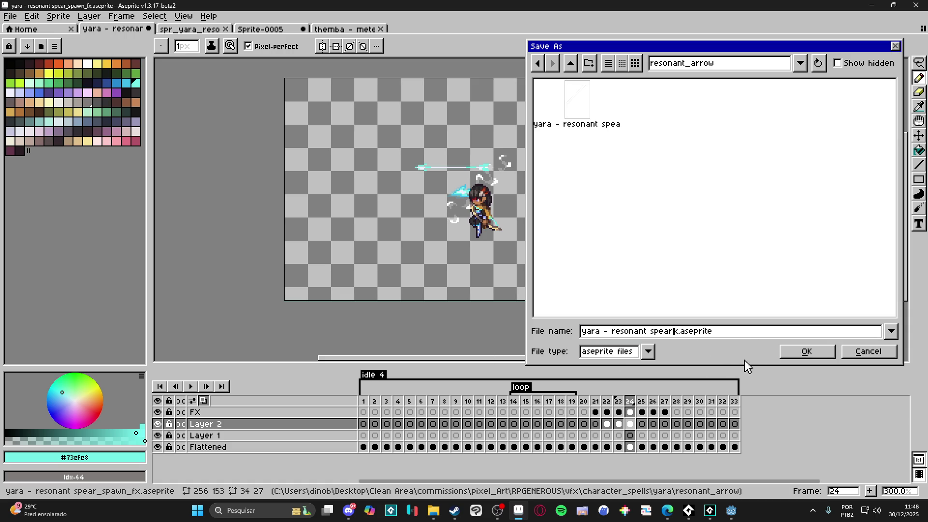
key("Delete")
left_click(806, 351)
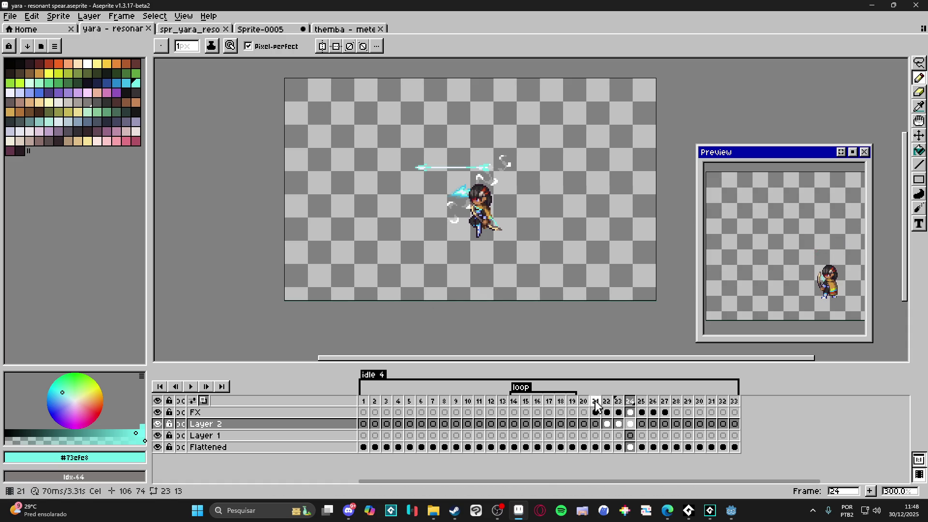
- Step through the animation to frame 29 on the FX layer
key("Right")
key("Right")
left_click(677, 412)
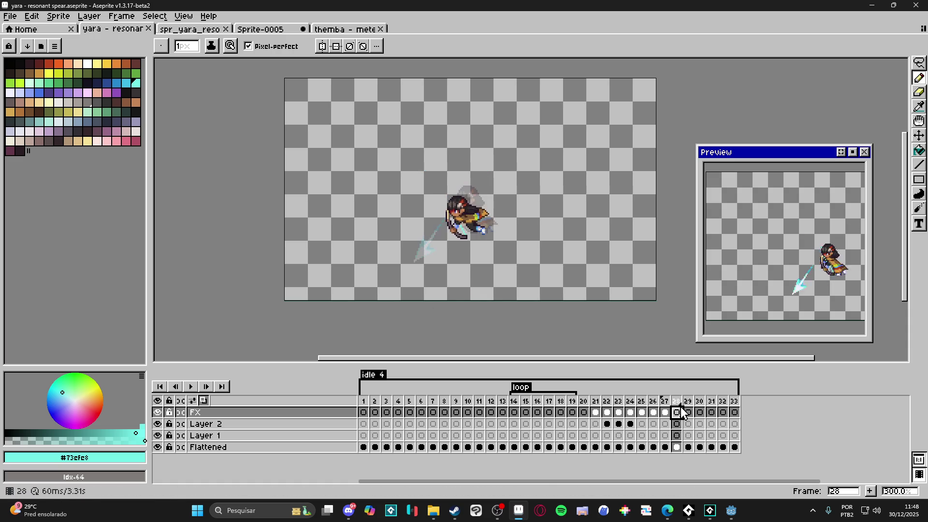
left_click(688, 401)
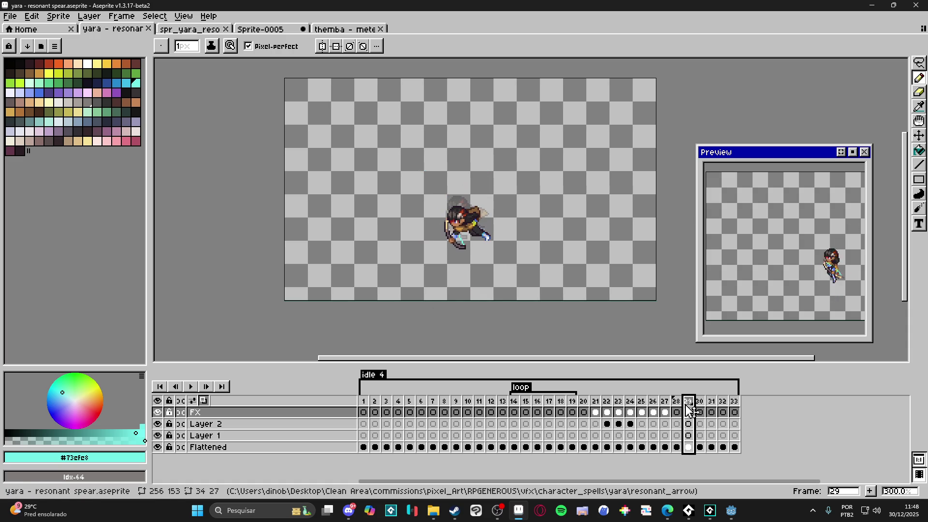
scroll(548, 239, "left", 2)
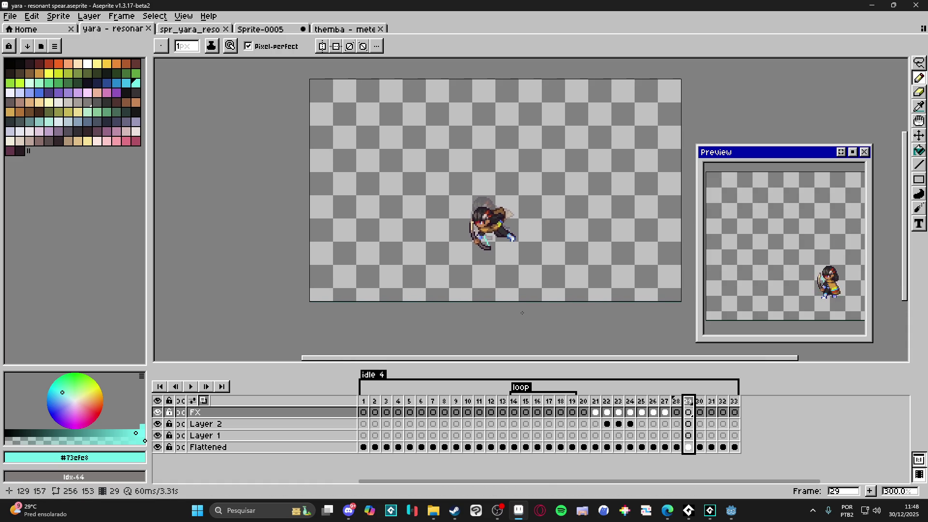
scroll(548, 238, "up", 1)
scroll(406, 271, "up", 1)
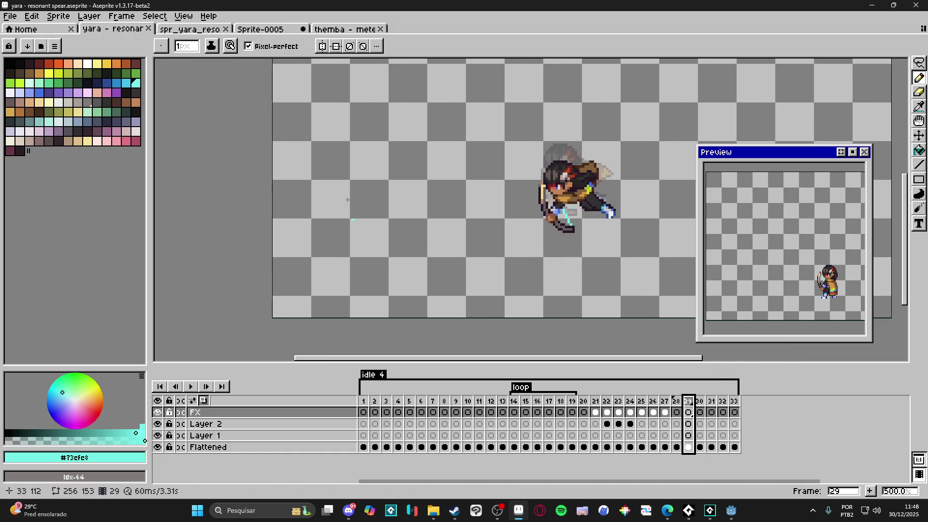
left_click(285, 29)
- Copy the arrow from Sprite-0005 and paste it into the yara - resonant spear animation
key("v")
scroll(456, 251, "down", 1)
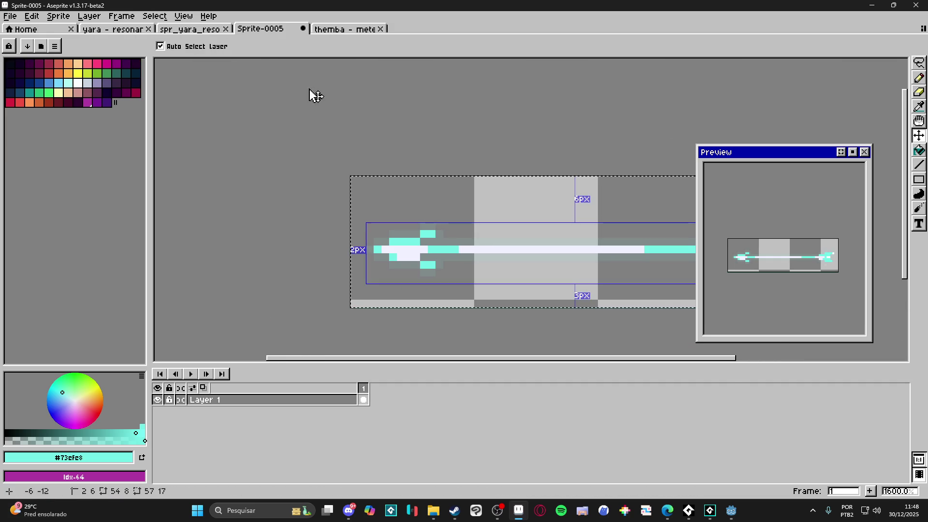
left_click(126, 29)
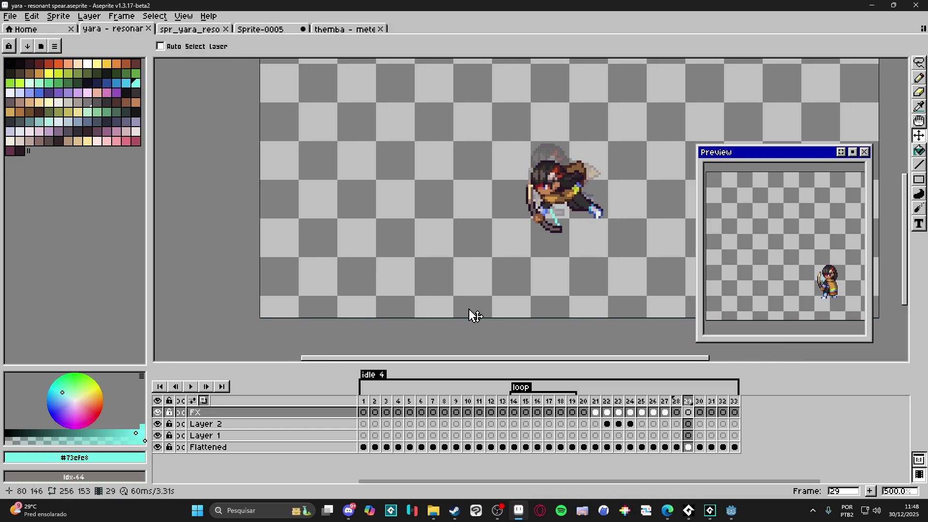
key("ctrl+v")
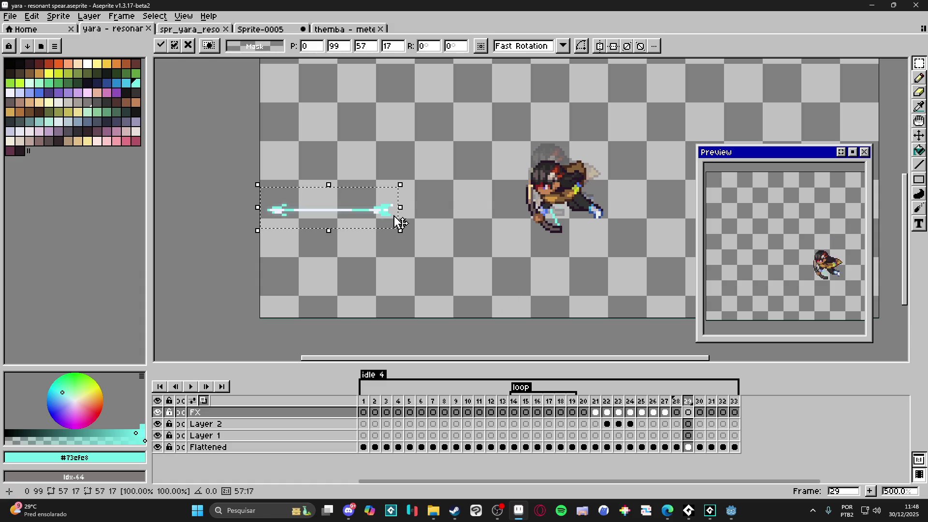
- Rotate the arrow about 45°, place it lower left of the character, erase its tip, and add a layer
mouse_move(408, 180)
left_mouse_down()
mouse_move(332, 111)
mouse_move(372, 124)
left_mouse_up()
left_click_drag(367, 185, 434, 232)
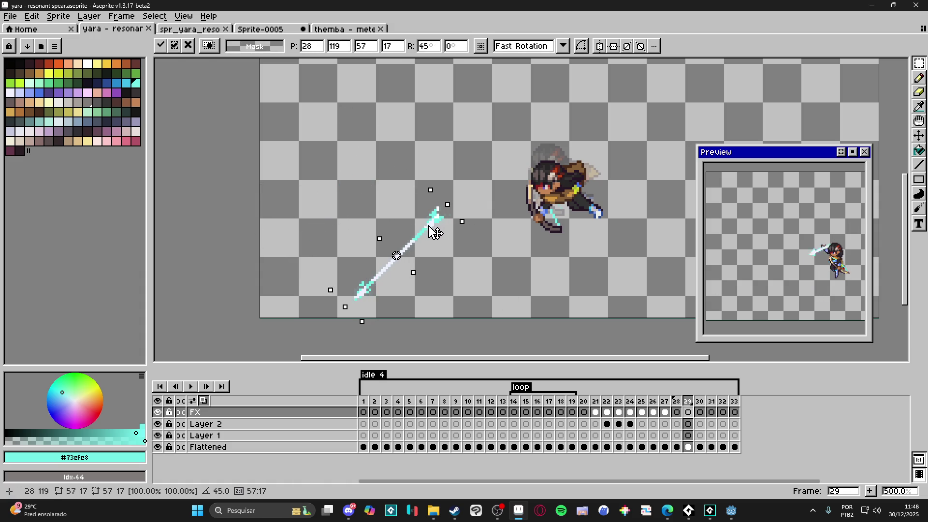
key("e")
left_click(364, 294)
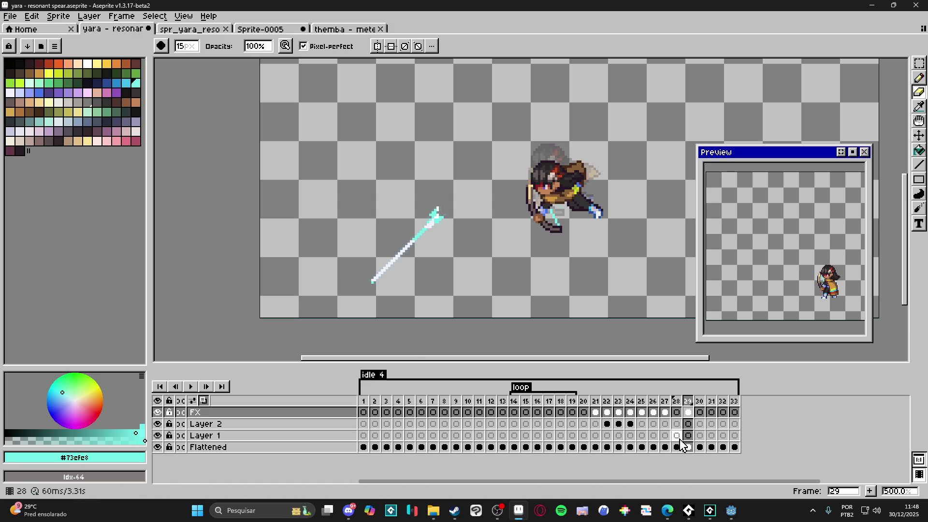
key("shift+n")
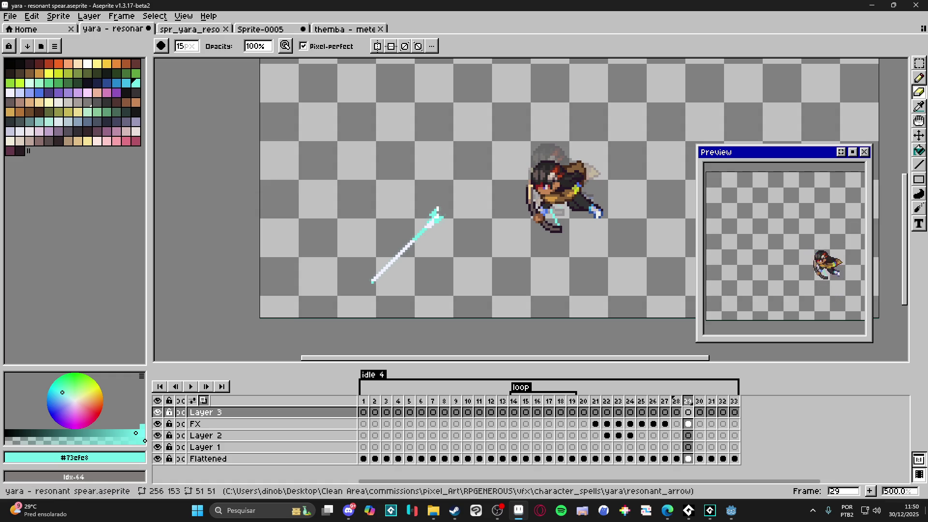
left_click(709, 510)
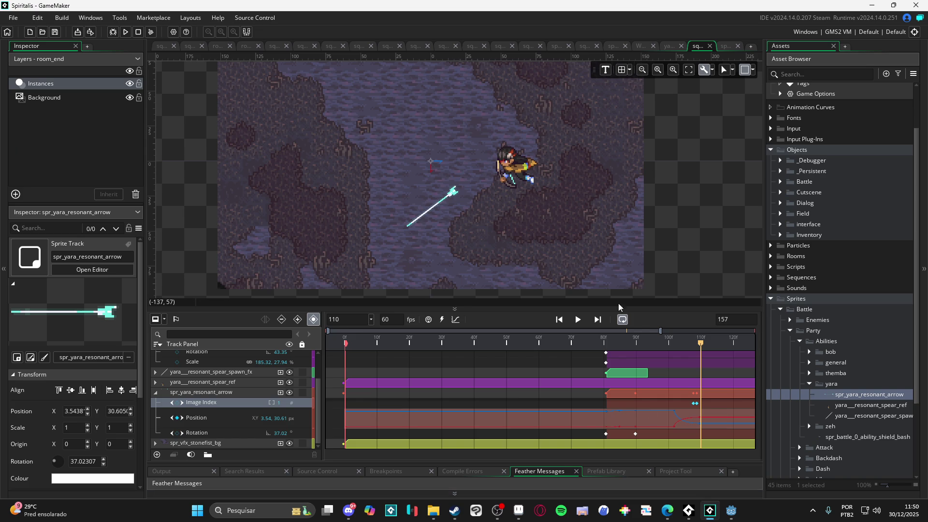
- Loop the Spiritalis sequence, comparing earlier arrow clip timing against clips starting around frame 80
left_click(580, 321)
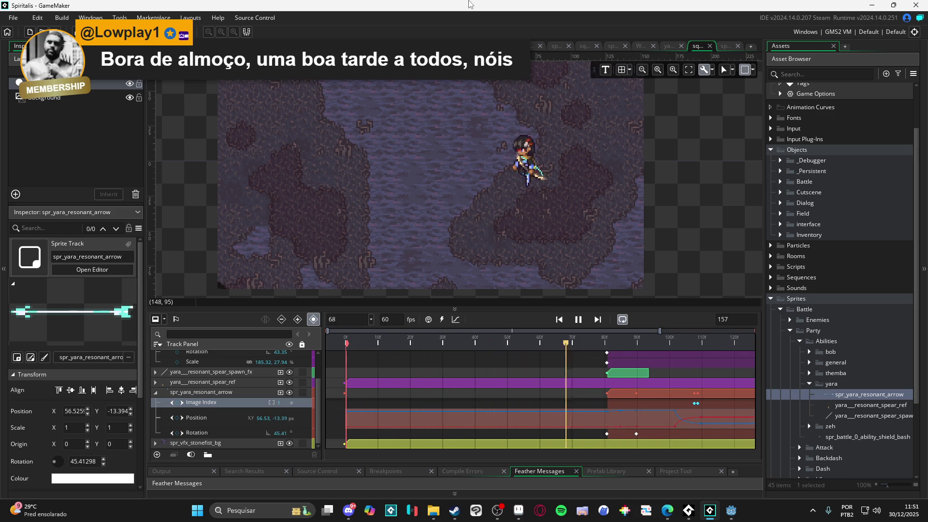
key("ctrl+z")
key("ctrl+y")
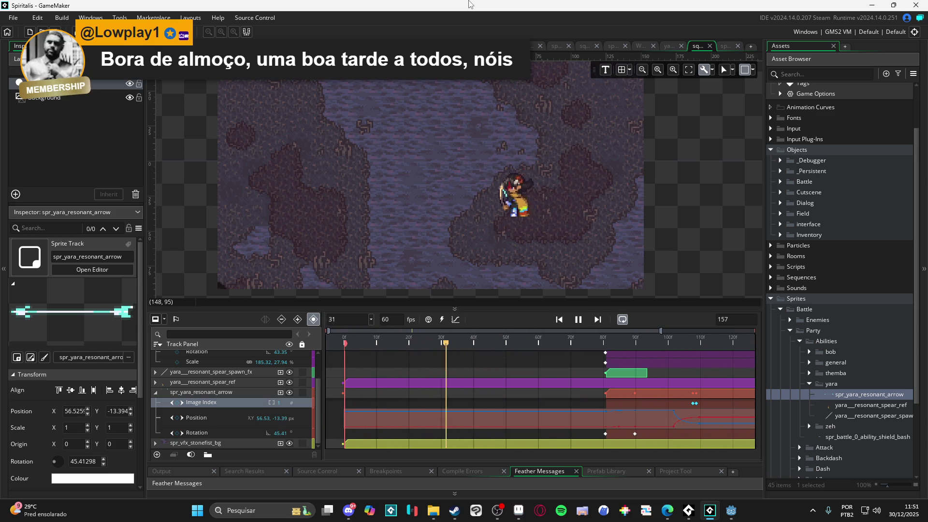
key("ctrl+z")
key("ctrl+y")
key("ctrl+z")
key("ctrl+y")
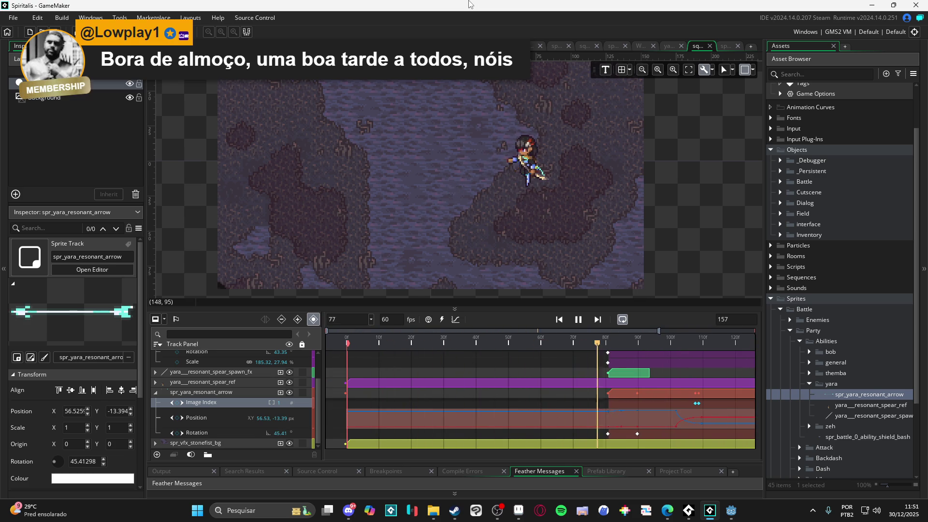
key("ctrl+z")
key("ctrl+y")
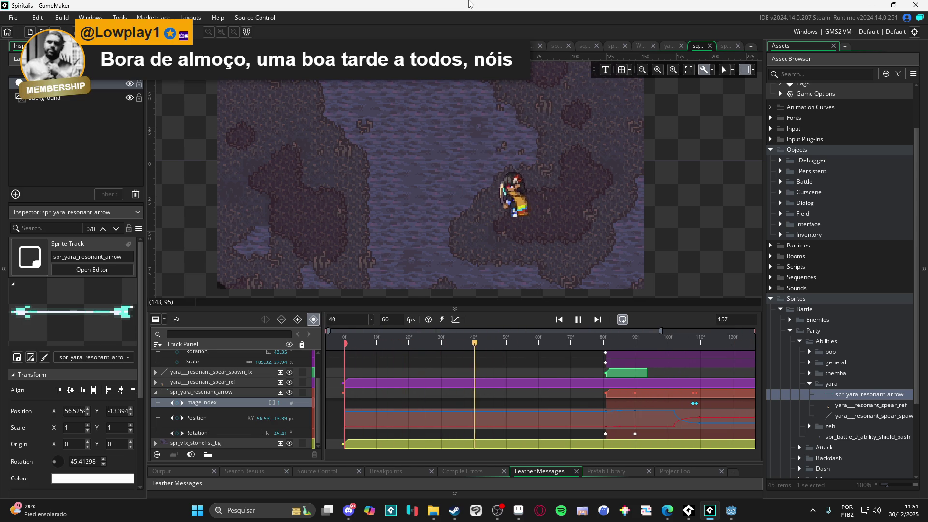
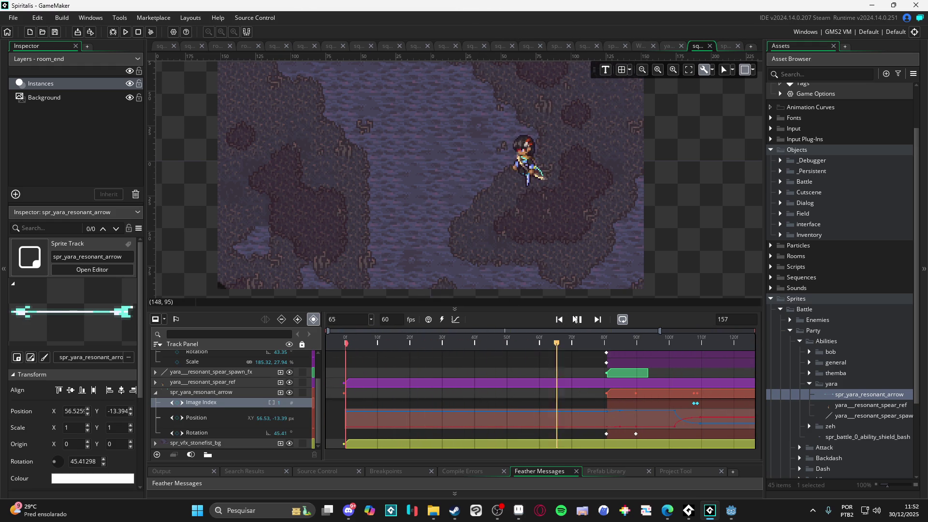
- Close all GameMaker editor tabs except the yara sequence, then switch to Aseprite
right_click(694, 52)
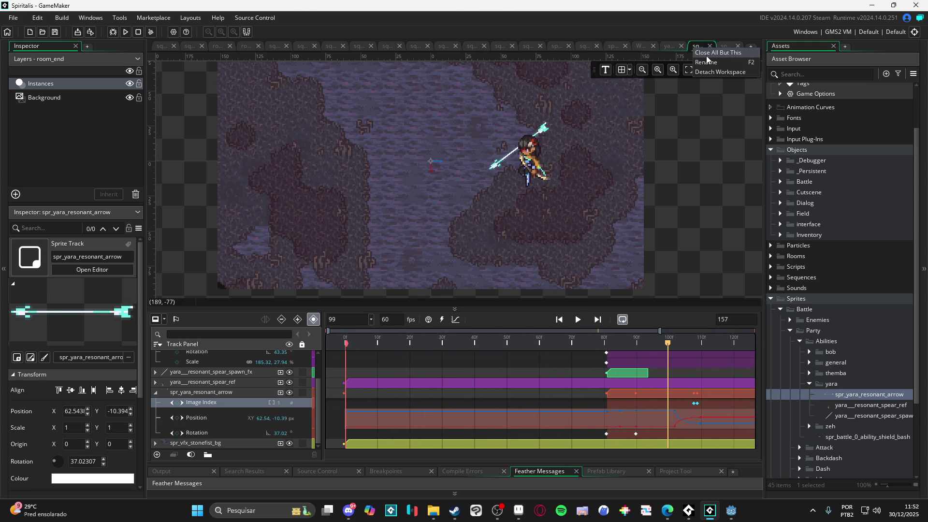
left_click(710, 59)
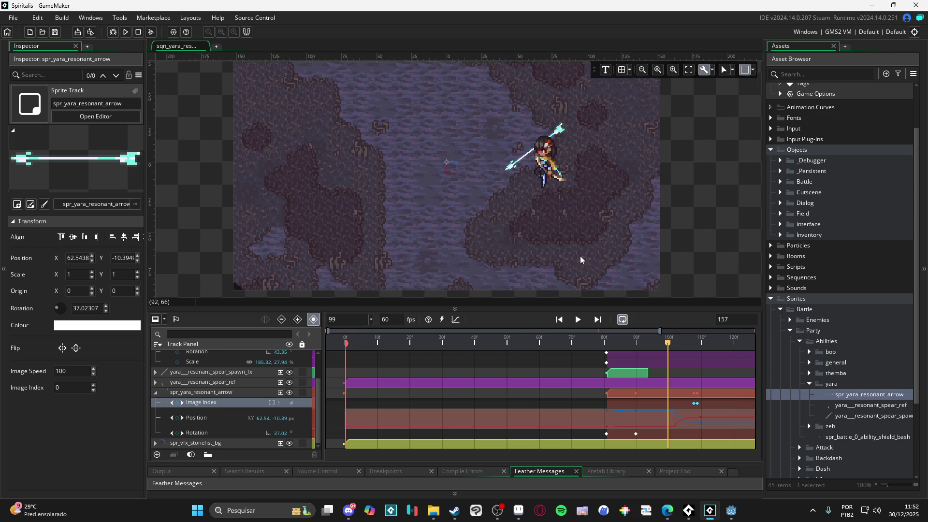
left_click(518, 511)
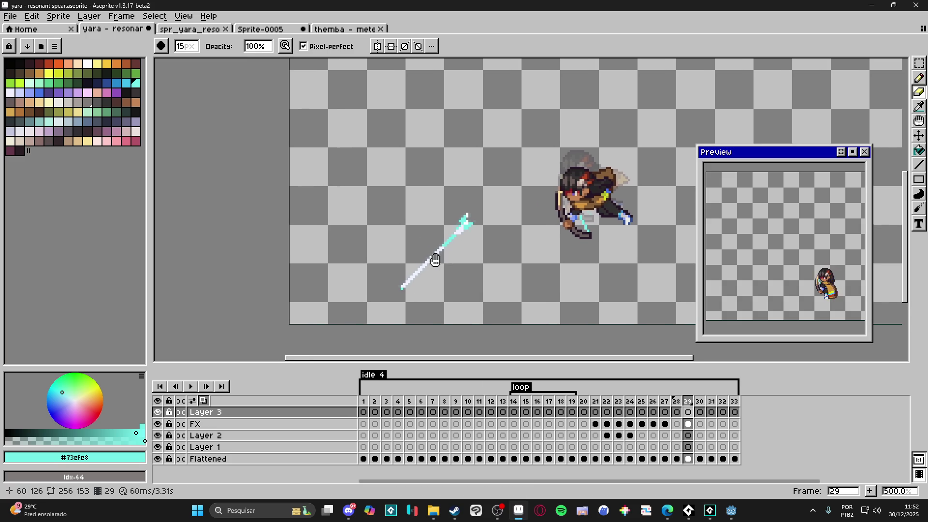
- In the themba meteor strikes file, show the forest background Layer 2 and select the entire image
left_click(319, 30)
left_click(244, 29)
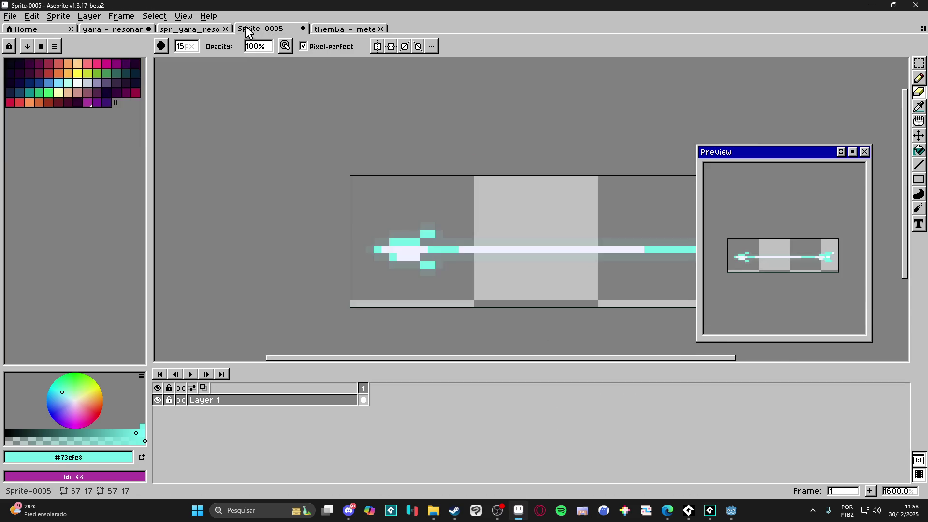
left_click(206, 29)
left_click(283, 29)
left_click(347, 30)
scroll(474, 286, "down", 1)
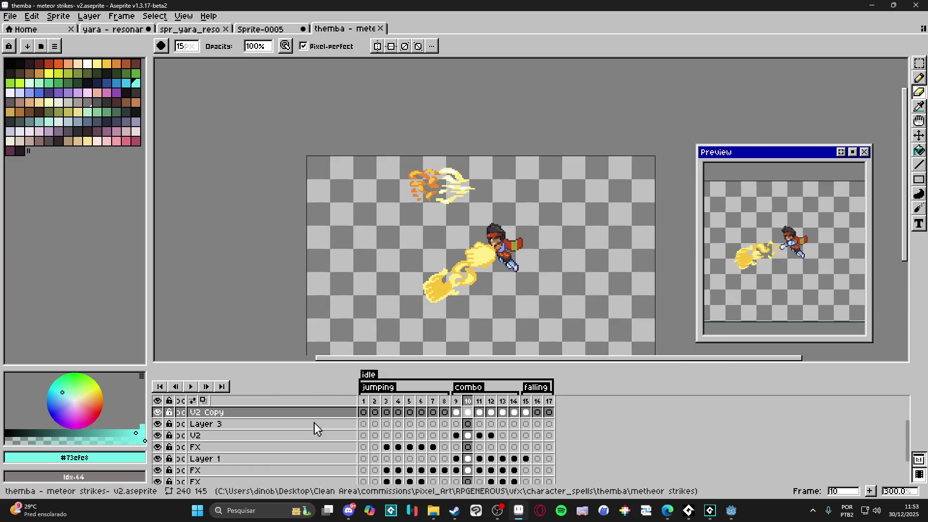
scroll(299, 435, "down", 3)
left_click(158, 465)
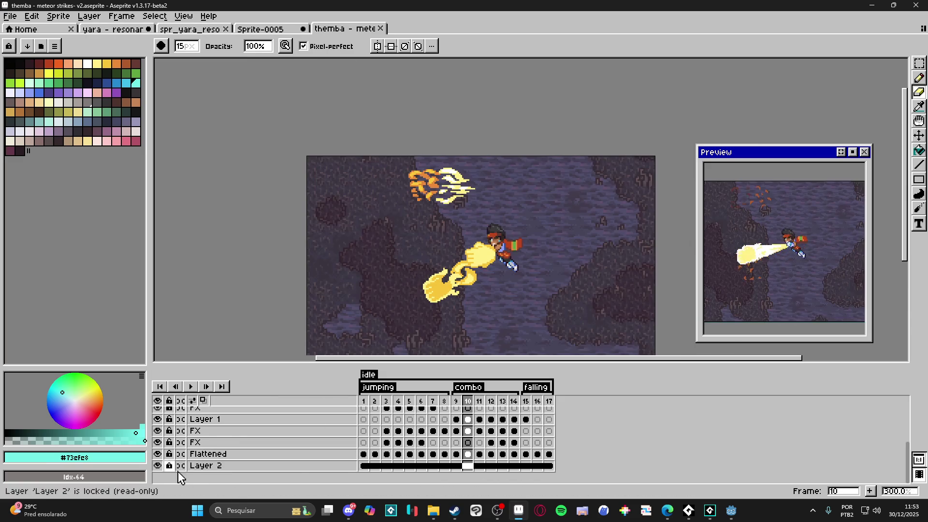
key("v")
left_click(359, 301)
key("ctrl+a")
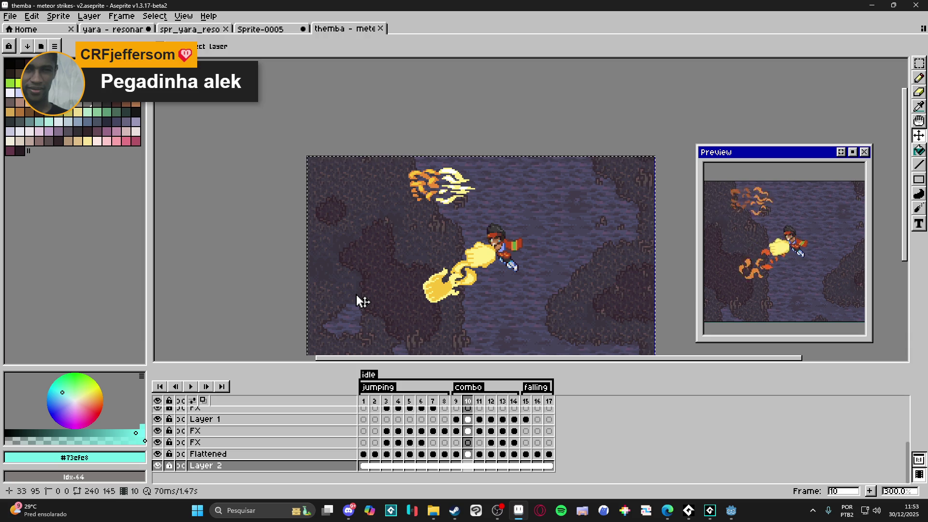
- In the yara resonant spear sprite, make Flattened visible at frame 1 and add new Layer 4
left_click(282, 29)
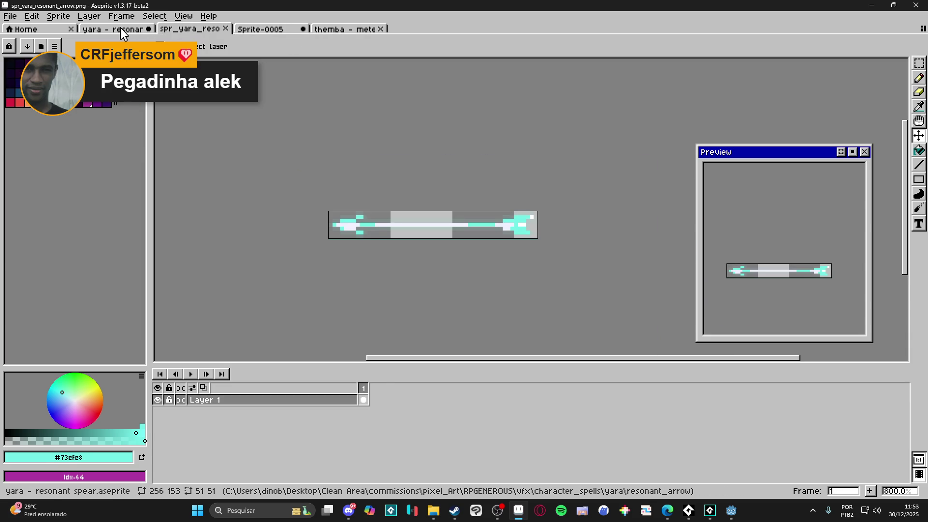
left_click(116, 29)
left_click(315, 460)
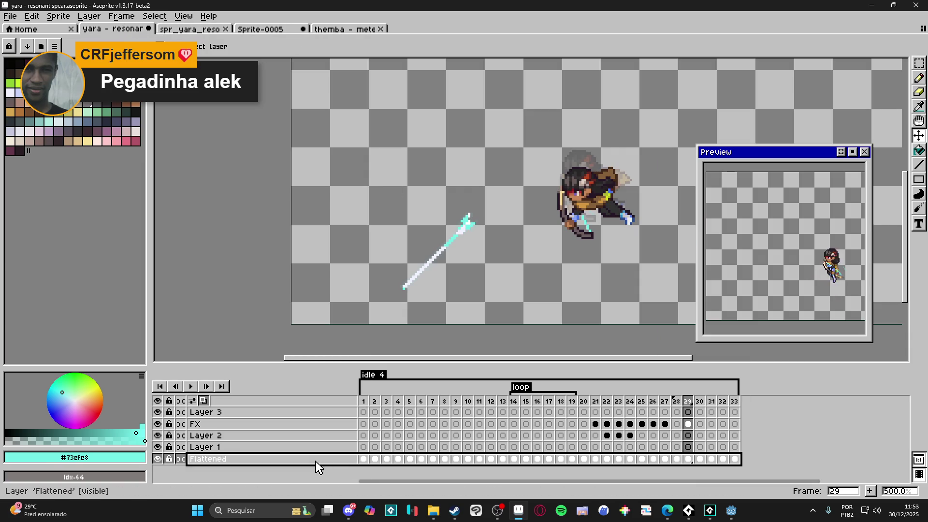
left_click(364, 459)
left_click(157, 458)
left_click(157, 458)
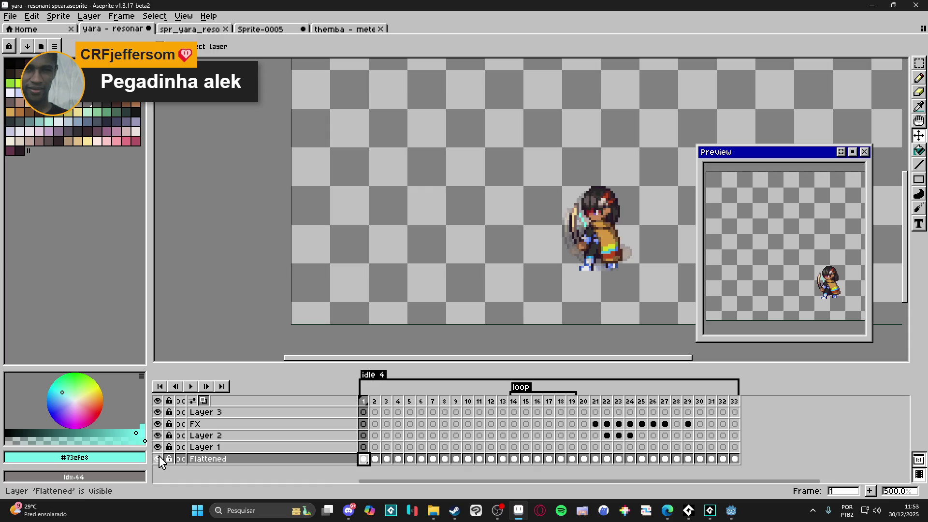
key("shift+n")
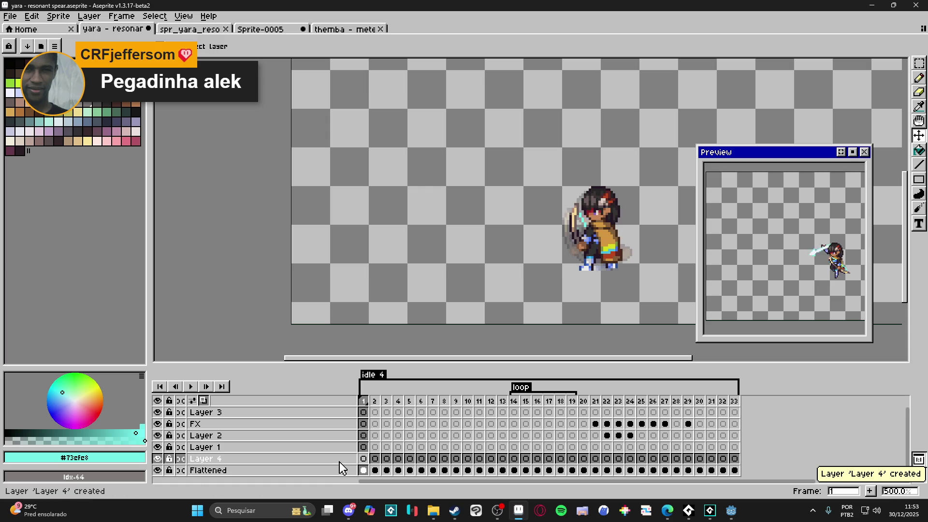
- Move Layer 4 beneath the Flattened layer and paste the forest background into it
left_click(339, 462)
left_click_drag(331, 469, 325, 479)
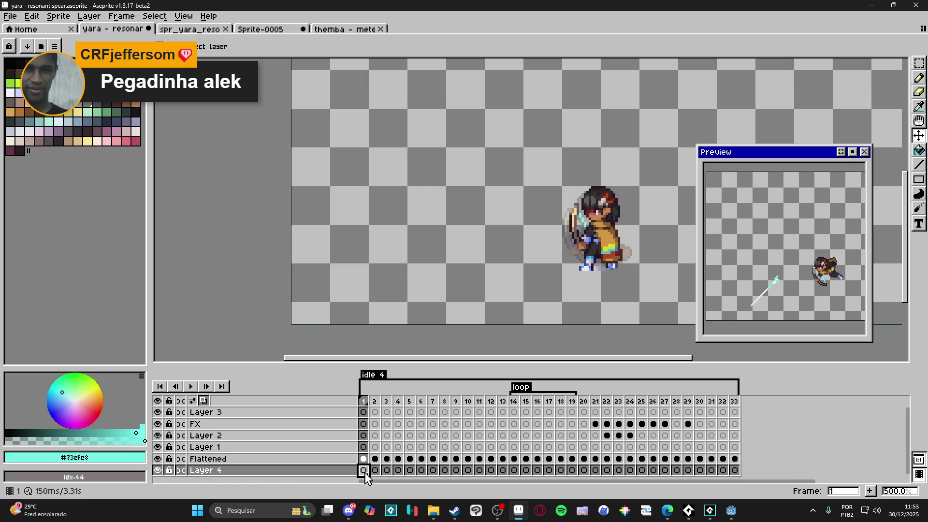
key("ctrl+v")
scroll(483, 303, "down", 1)
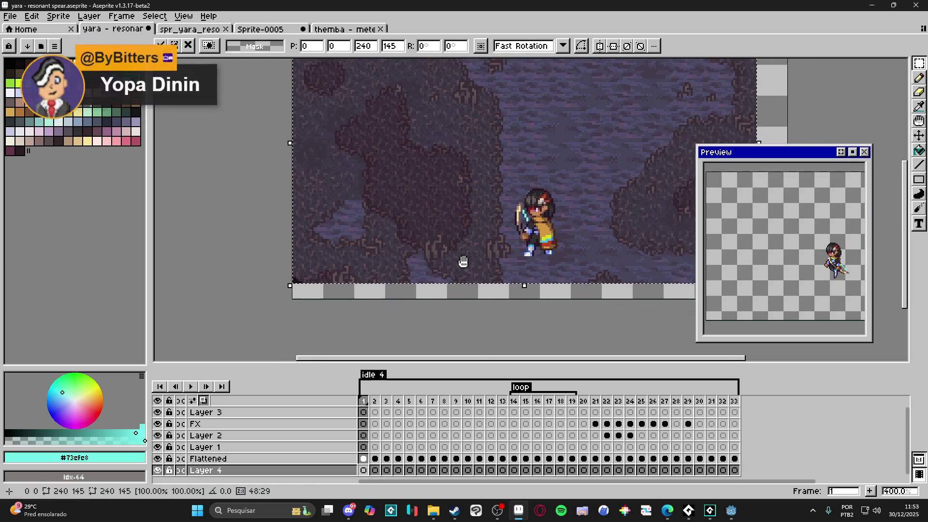
scroll(463, 262, "down", 1)
- Position the pasted background at 5,8, commit it, and select Layer 4's cels across frames 1–33
left_click_drag(553, 238, 561, 252)
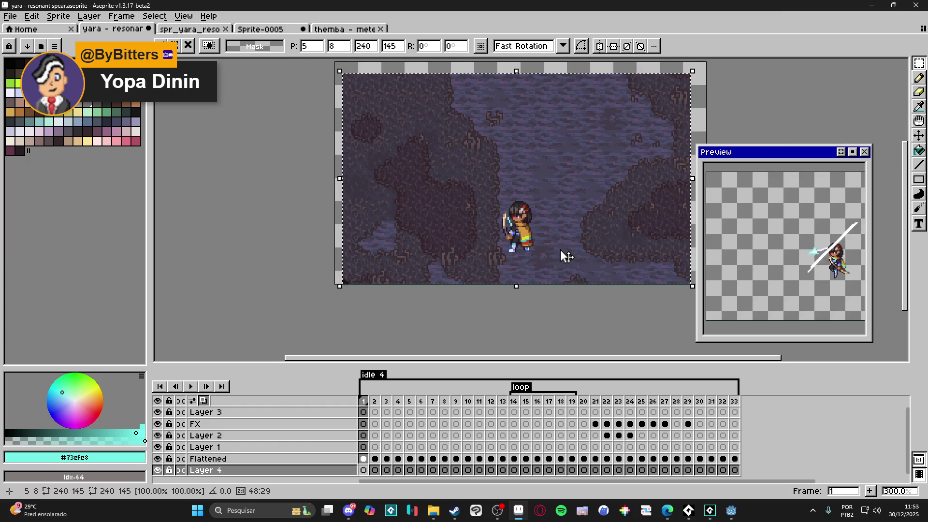
left_click_drag(533, 247, 503, 253)
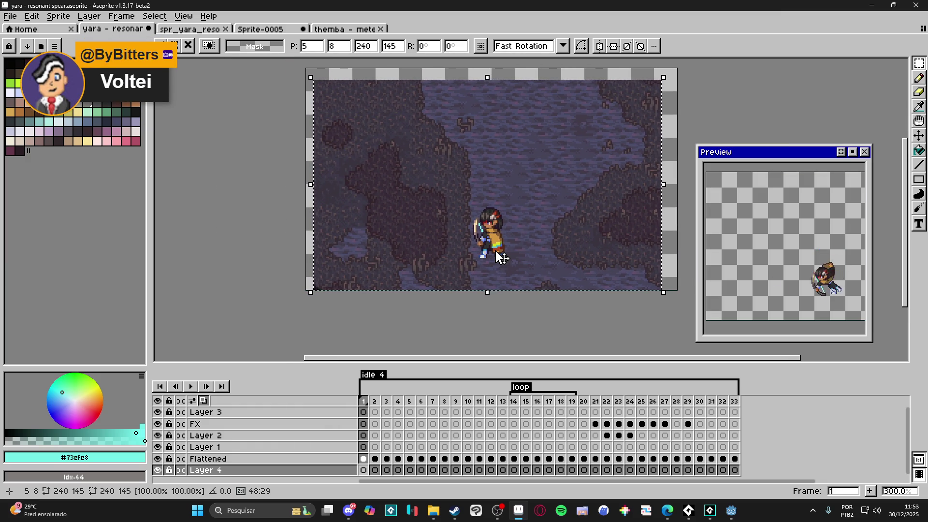
key("ctrl+d")
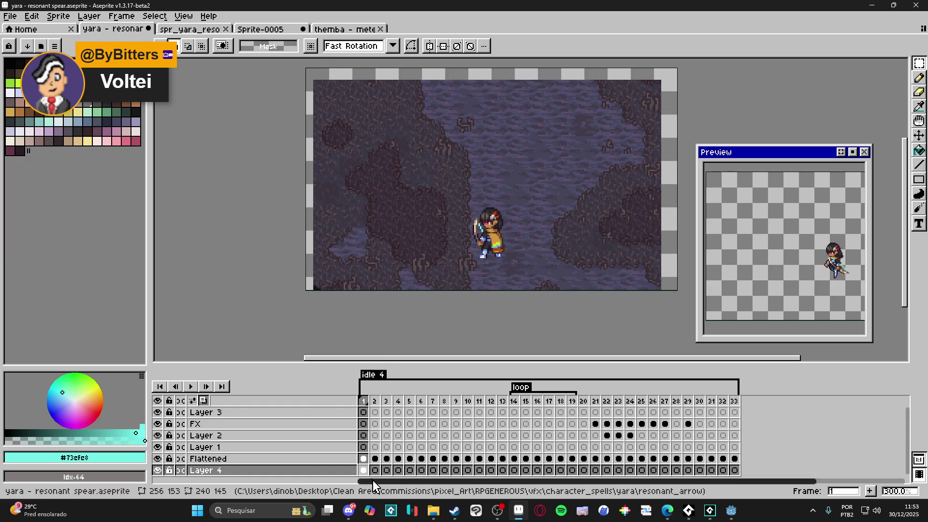
left_click_drag(364, 471, 747, 476)
right_click(734, 475)
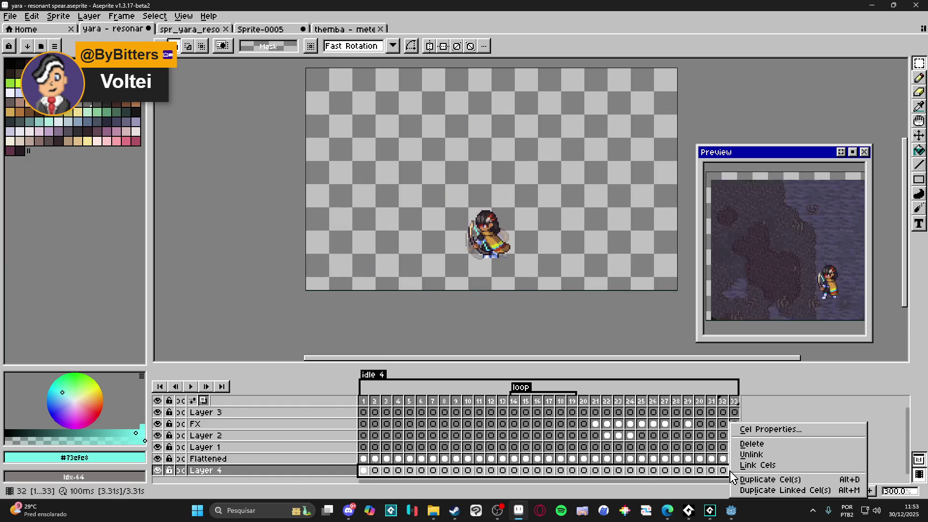
- Link Layer 4's cels across all 33 frames, then return to frame 1
left_click(723, 477)
right_click(737, 475)
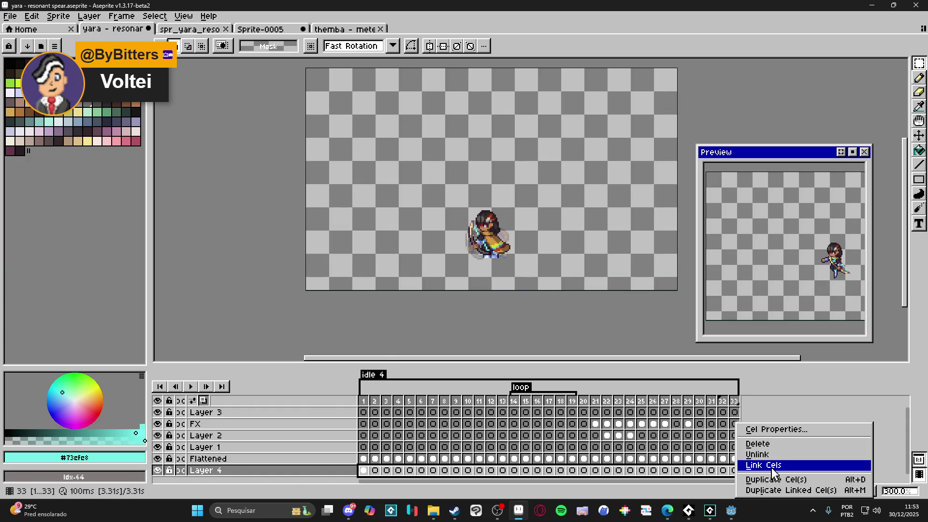
left_click(763, 464)
left_click(366, 472)
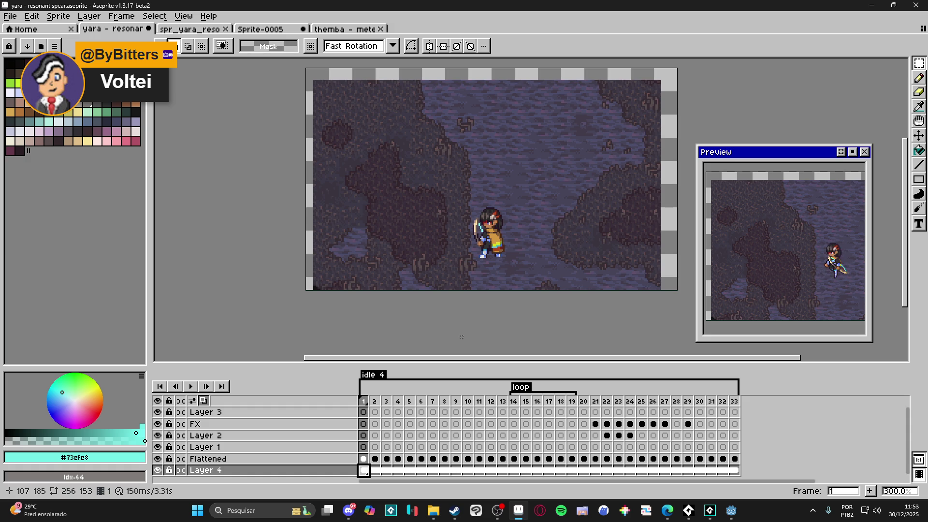
- On Layer 1 at frame 29, draw a 2px cyan Pencil stroke bursting around the arrow
left_click(689, 458)
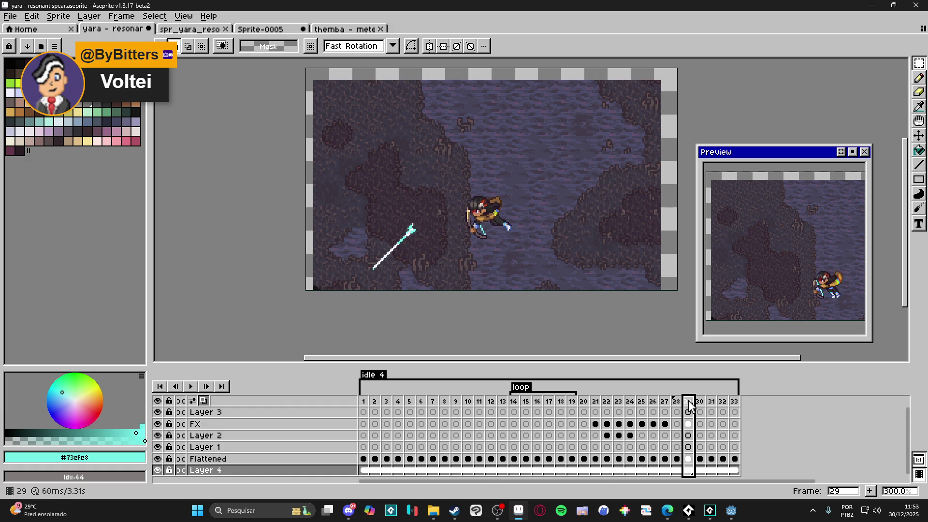
left_click(688, 447)
key("b")
scroll(432, 275, "up", 2)
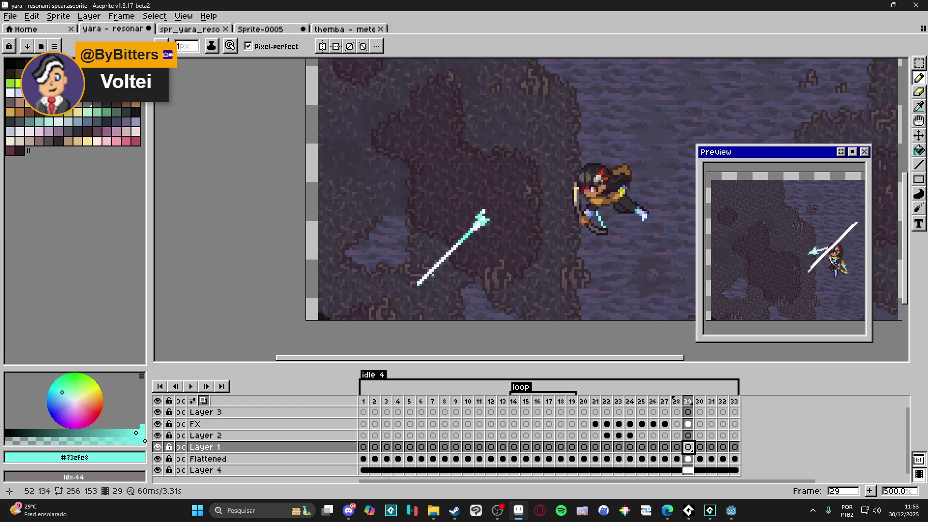
scroll(432, 275, "up", 2)
key("v")
key("b")
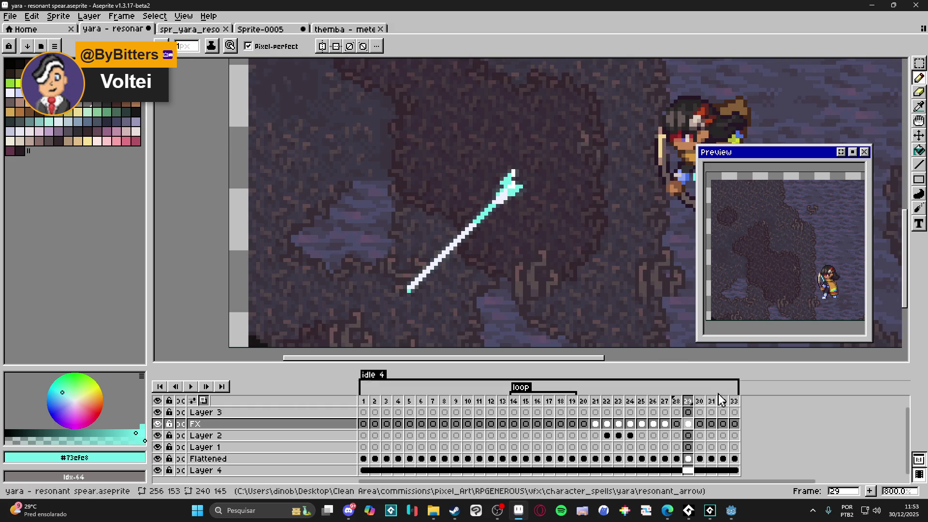
scroll(428, 294, "down", 1)
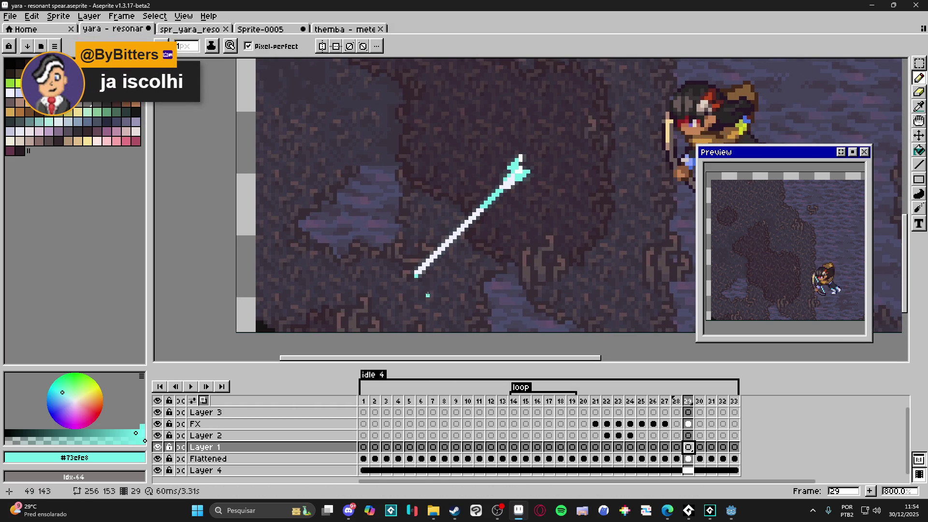
scroll(357, 295, "up", 2)
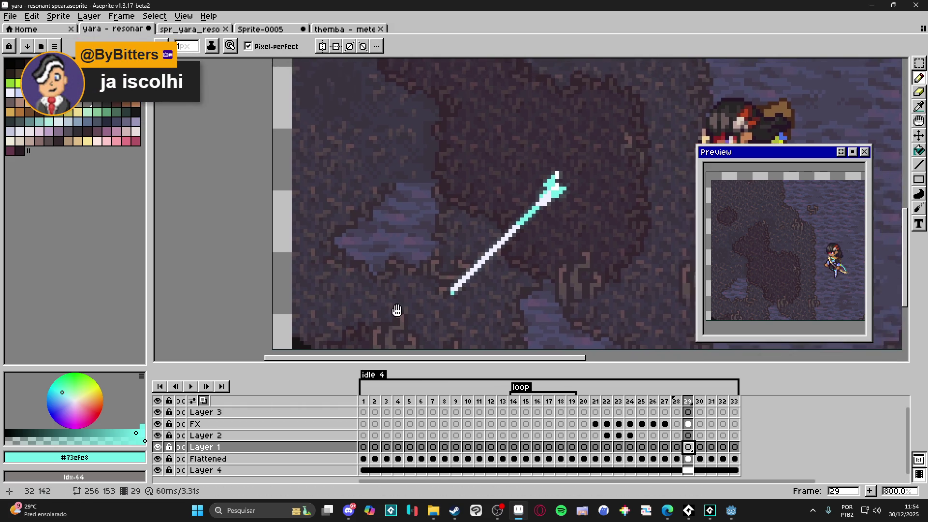
key("plus")
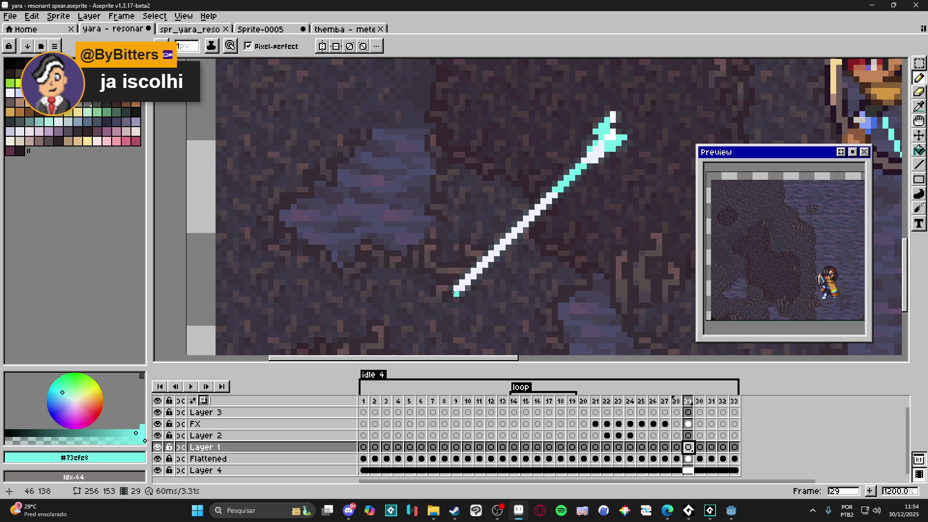
mouse_move(454, 292)
left_mouse_down()
mouse_move(384, 214)
mouse_move(395, 166)
mouse_move(439, 171)
mouse_move(447, 135)
mouse_move(519, 187)
mouse_move(485, 218)
mouse_move(566, 221)
mouse_move(542, 260)
left_mouse_up()
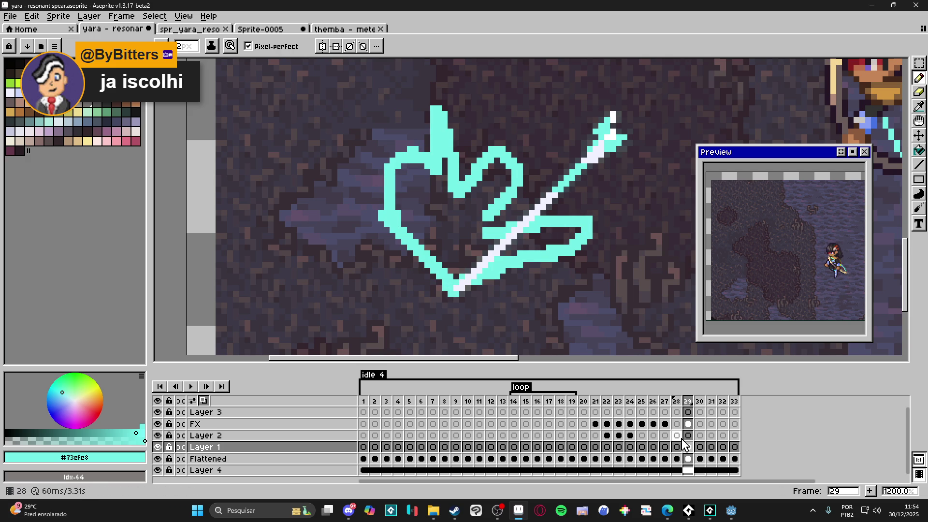
- Toggle Layer 1 and Flattened visibility to check which layer holds the cyan strokes and spear
left_click(158, 446)
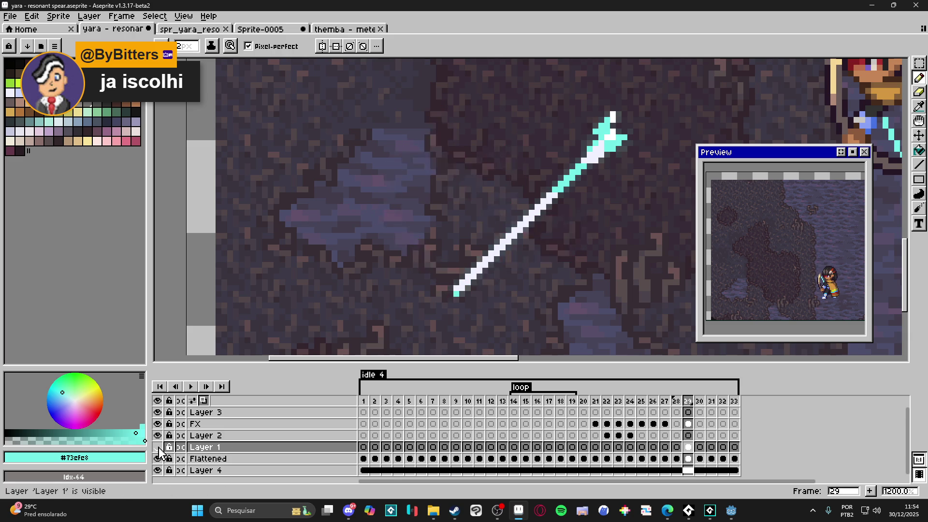
left_click(158, 446)
left_click(195, 424)
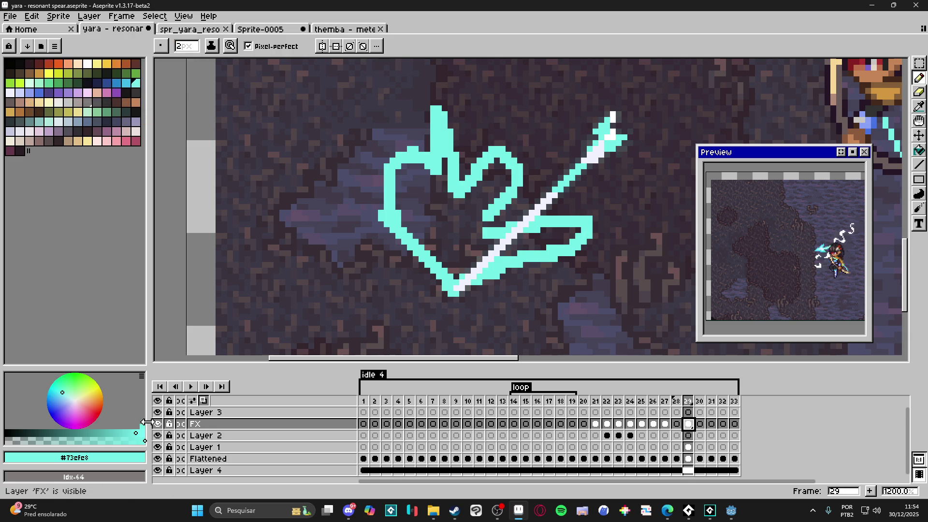
left_click(158, 458)
left_click(158, 458)
left_click(159, 458)
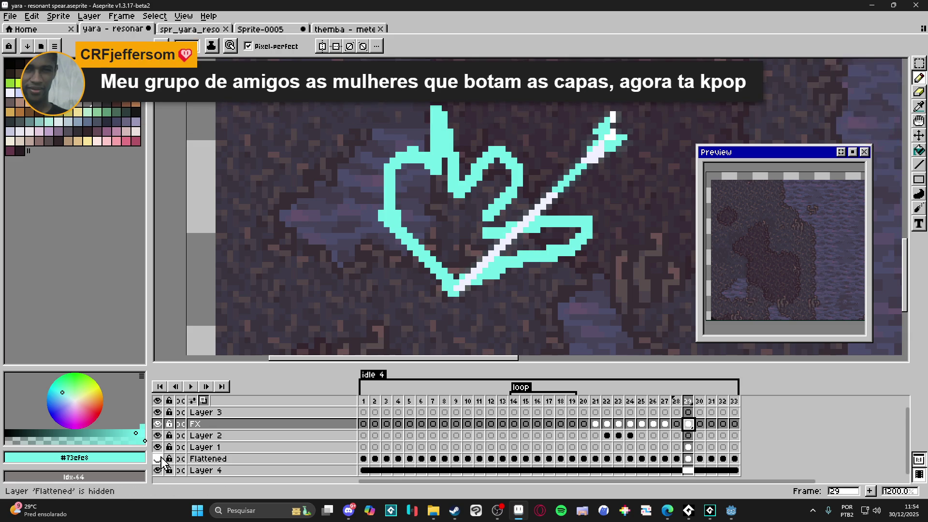
left_click(160, 459)
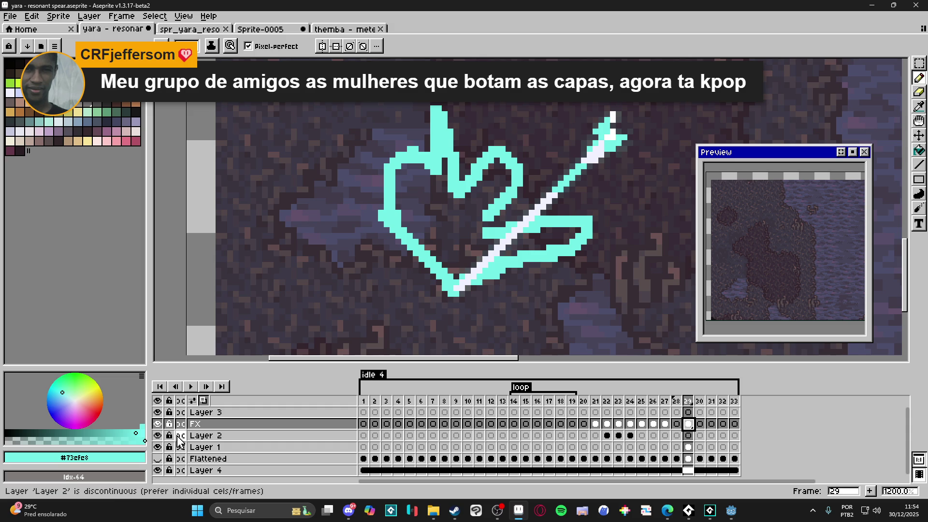
- Select frame 29's cels from Layer 3 to Layer 1 and try cyan pixels near the shaft, undoing them
left_click(611, 271, "ctrl")
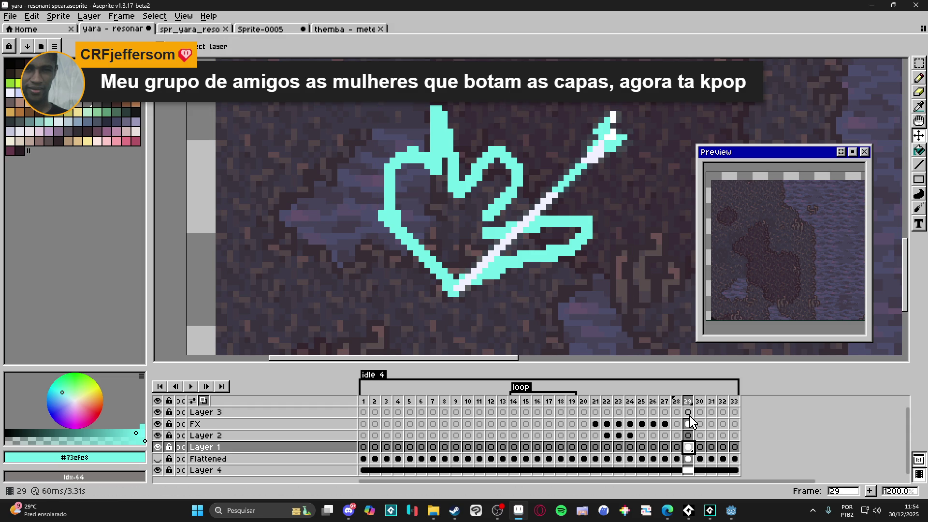
left_click_drag(688, 414, 688, 459)
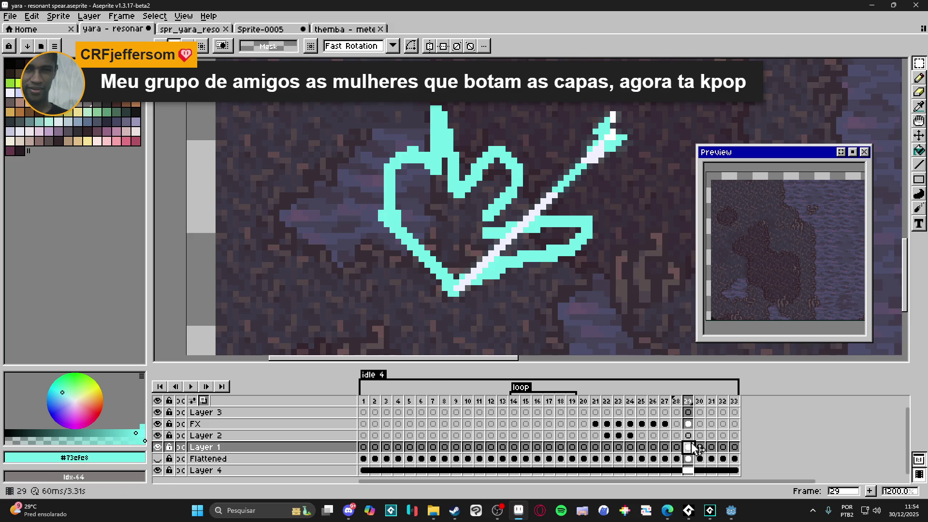
left_click(688, 412)
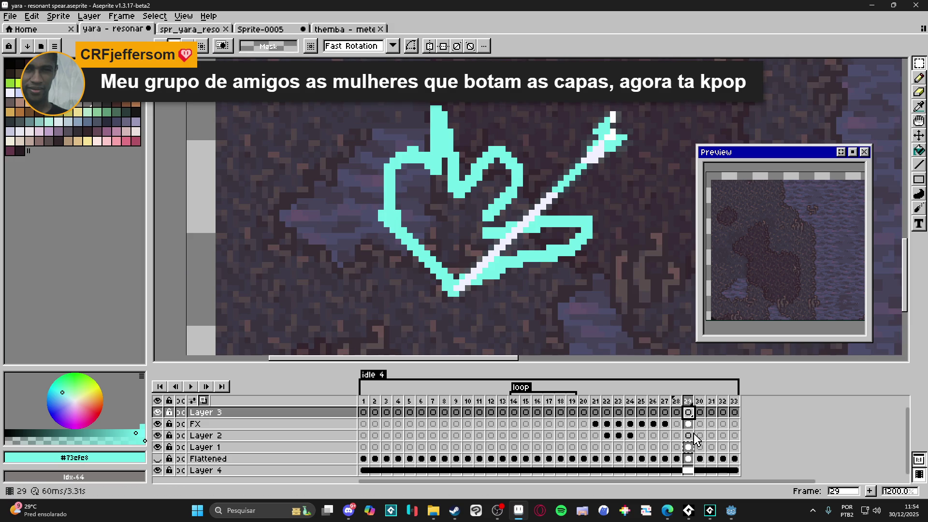
left_click(688, 447)
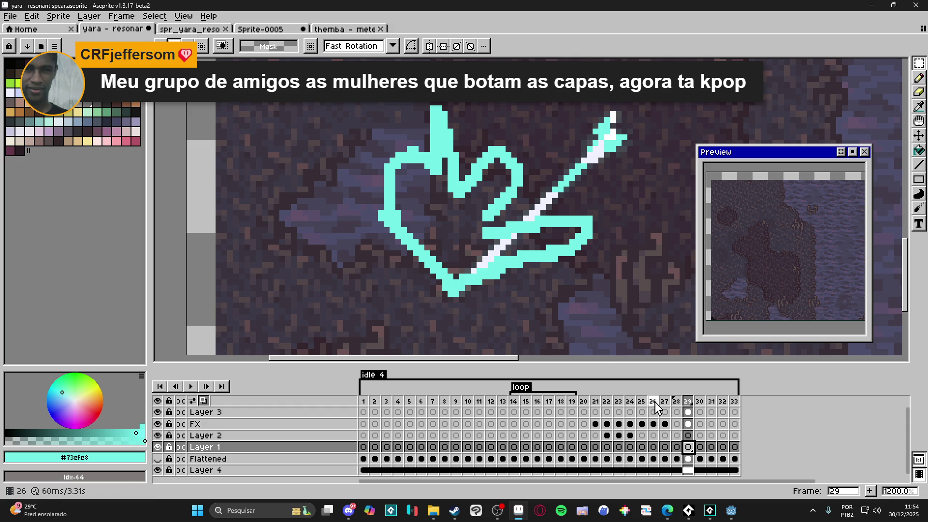
key("b")
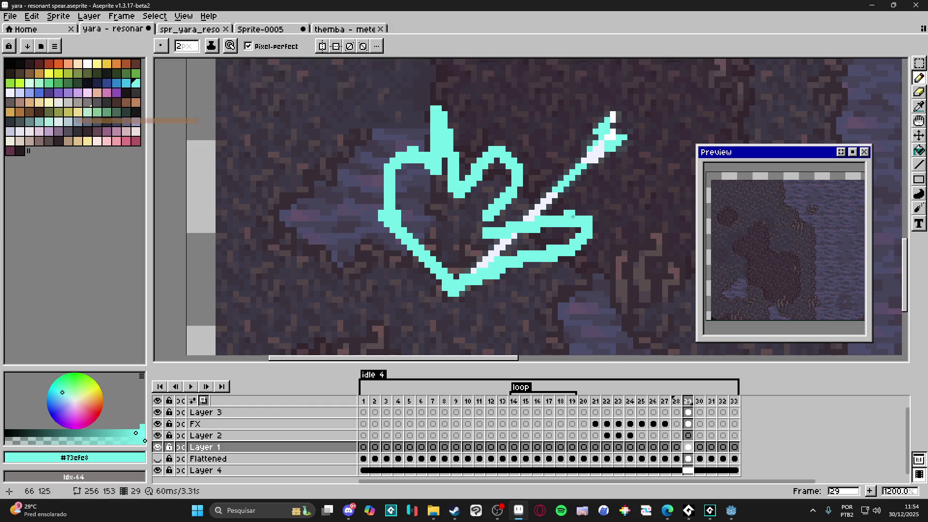
mouse_move(573, 216)
left_mouse_down()
mouse_move(531, 217)
mouse_move(578, 215)
left_mouse_up()
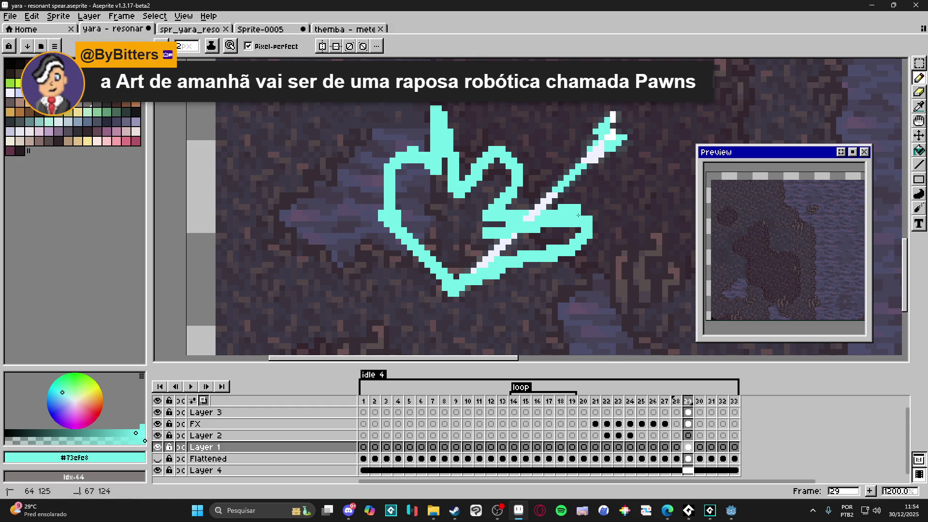
key("ctrl+z")
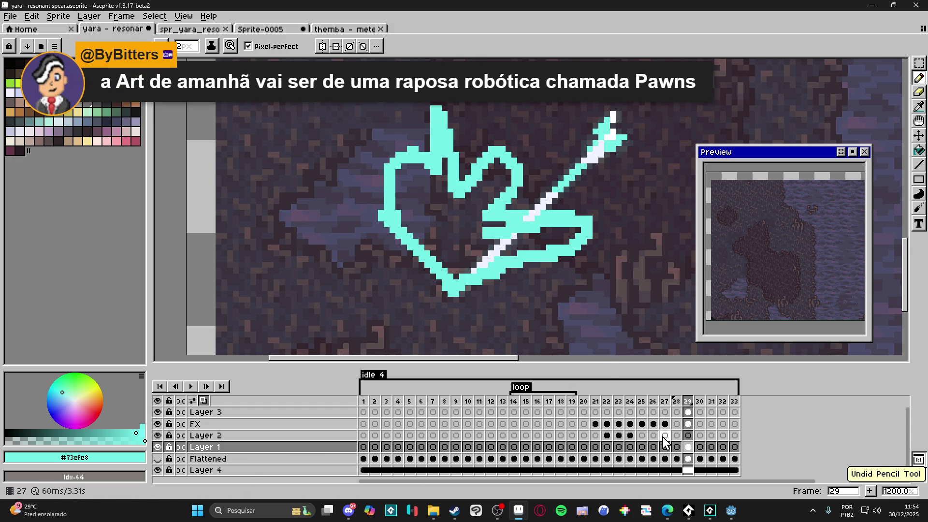
key("ctrl+z")
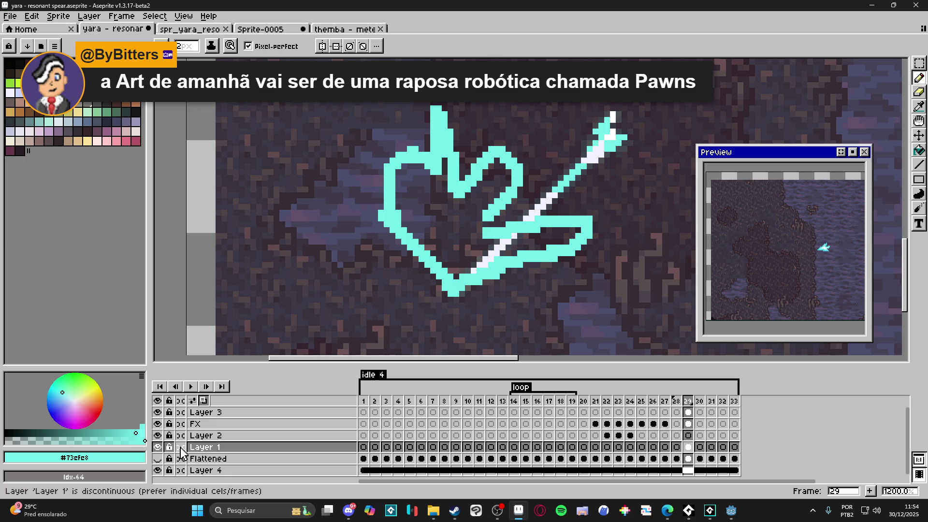
- With Flattened and Layer 3 hidden, erase the stray cyan pixel on Layer 1 using a 5px eraser
left_click(158, 459)
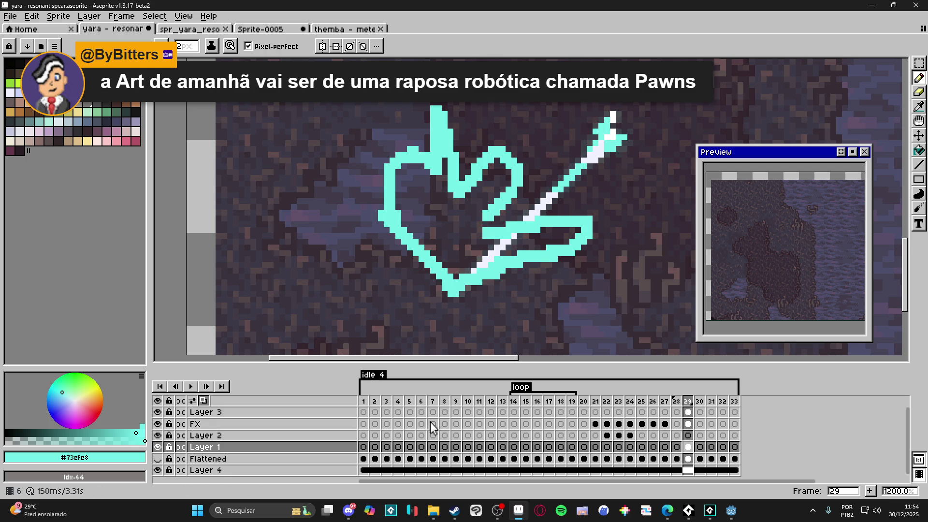
left_click(685, 411)
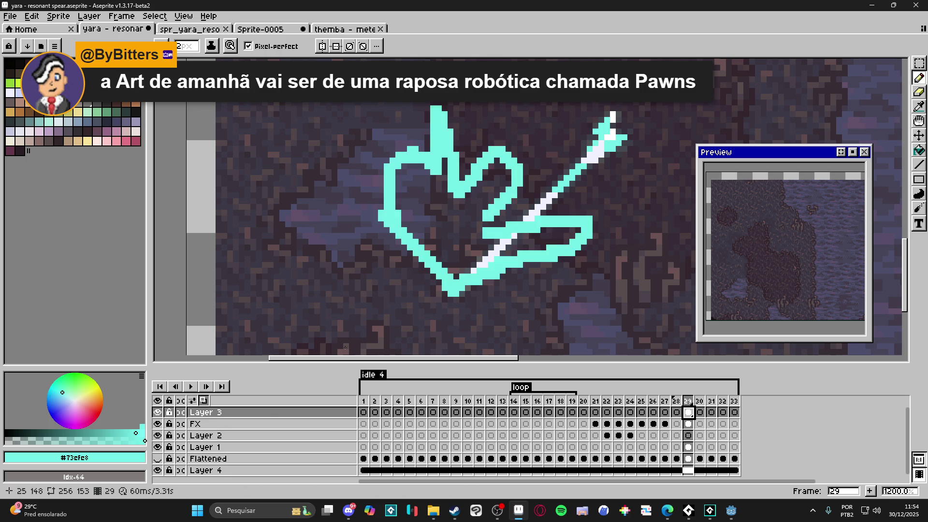
left_click(157, 411)
key("e")
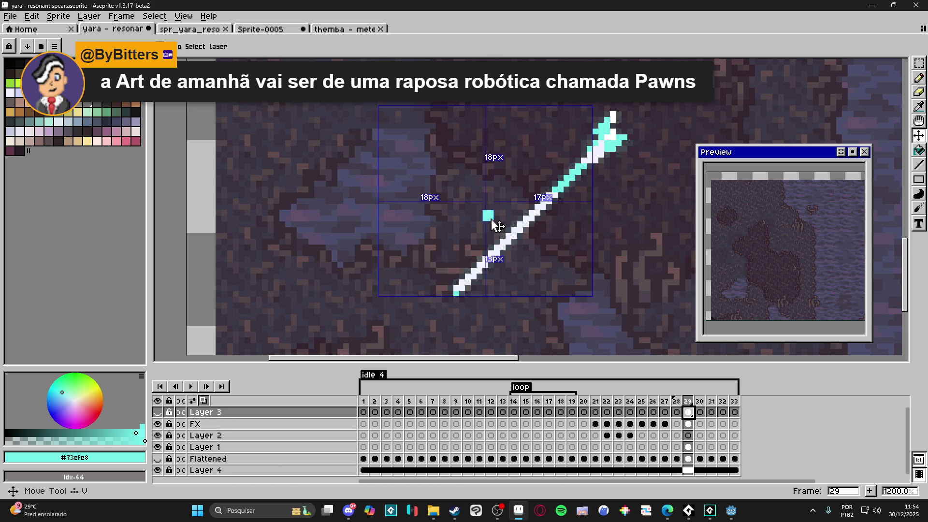
left_click(489, 217, "ctrl")
key("minus")
key("minus")
key("minus")
left_click(485, 213)
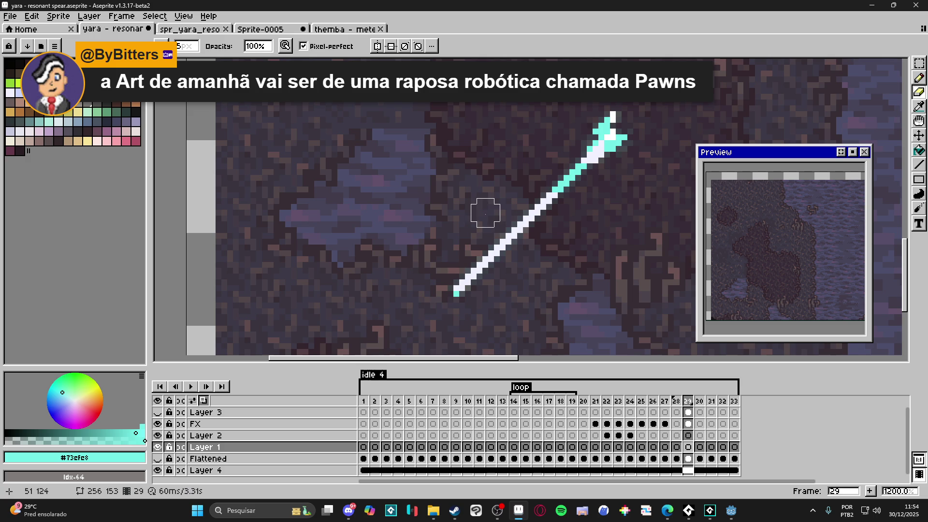
- On Layer 3, close the cyan heart outline with Pencil strokes and fill it solid with the Paint Bucket
left_click(158, 411)
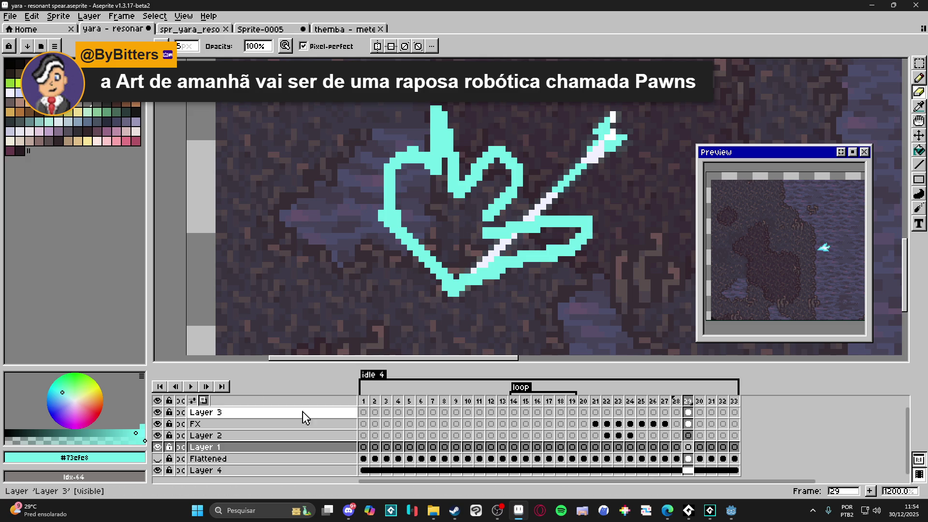
left_click(688, 412)
key("b")
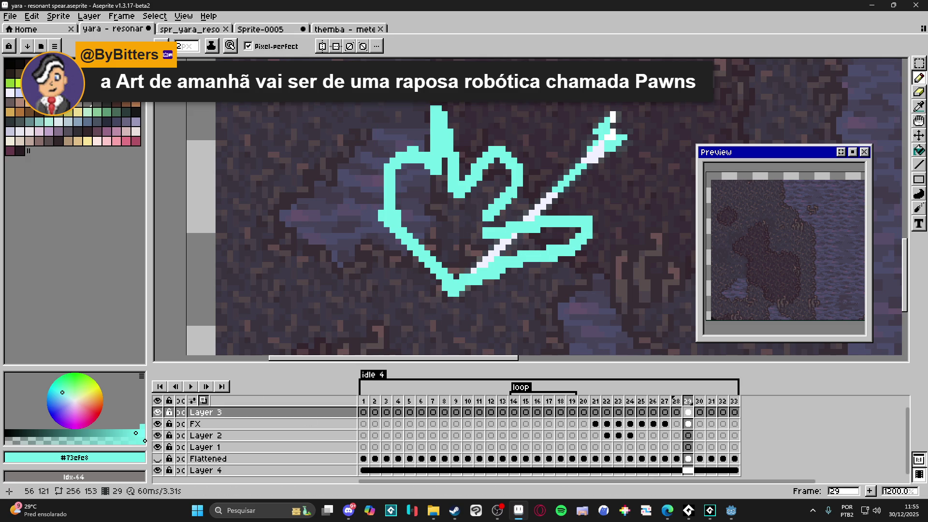
left_click(494, 234, "shift")
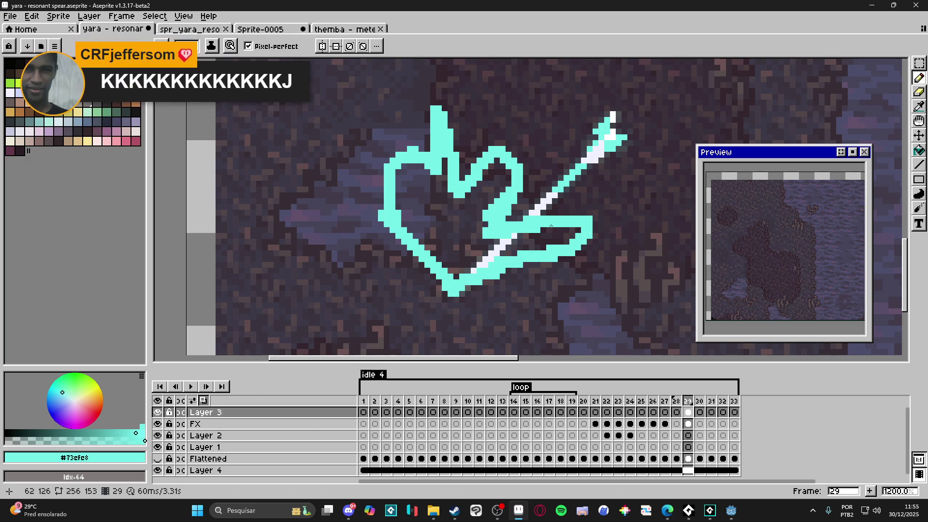
mouse_move(547, 220)
left_mouse_down()
mouse_move(585, 212)
mouse_move(559, 206)
left_mouse_up()
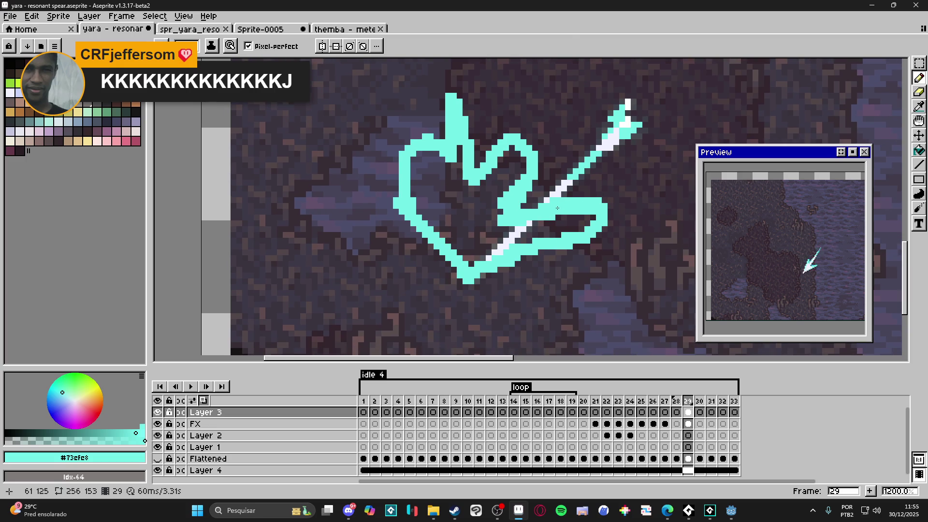
key("g")
left_click(539, 231)
- Add a final cyan line to the burst shape with the Pencil
key("b")
scroll(469, 190, "down", 3)
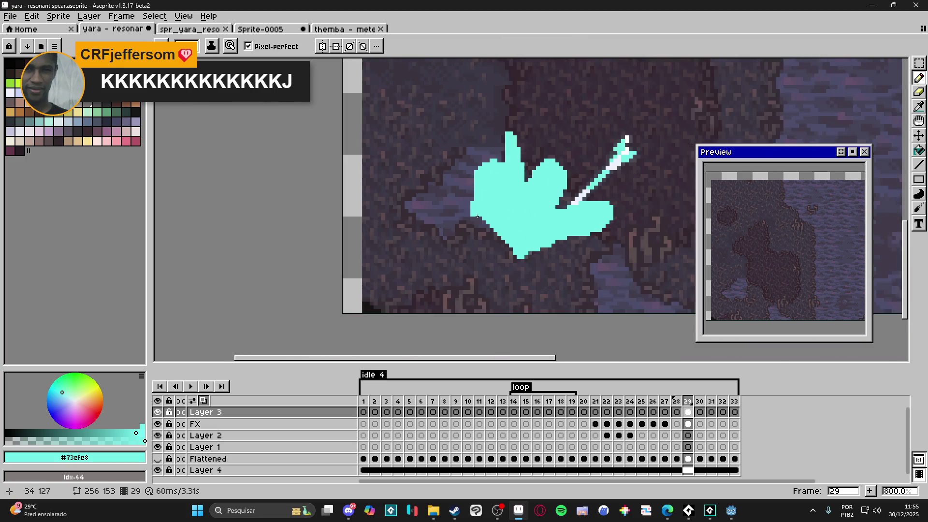
scroll(469, 204, "up", 3)
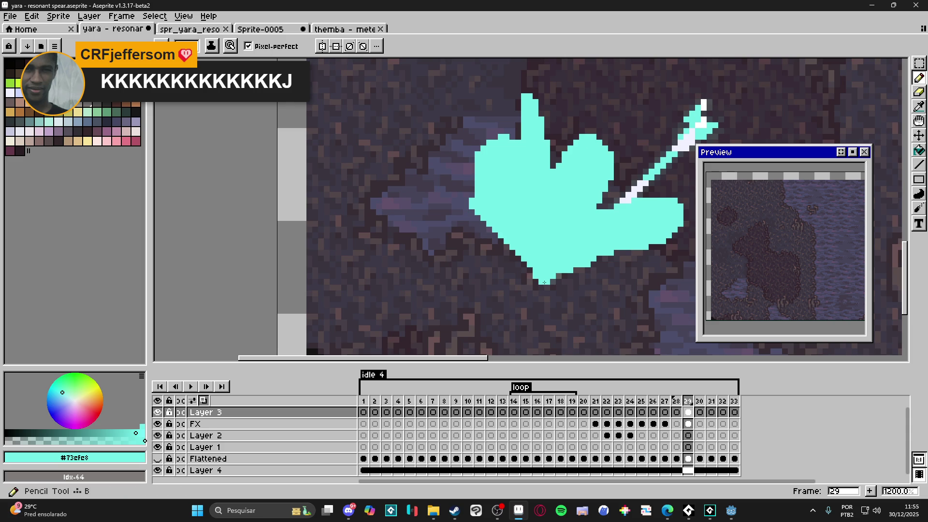
left_click(496, 268, "shift")
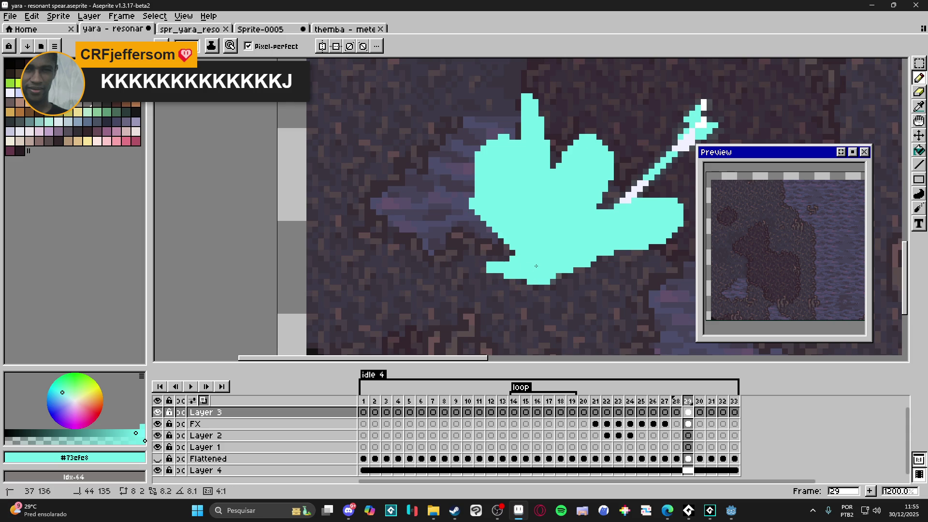
scroll(547, 277, "down", 3)
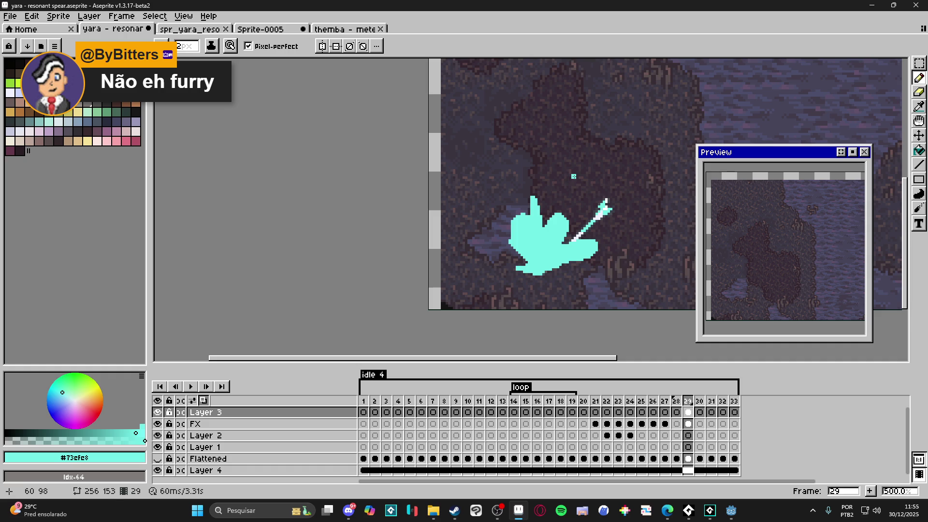
scroll(525, 220, "up", 2)
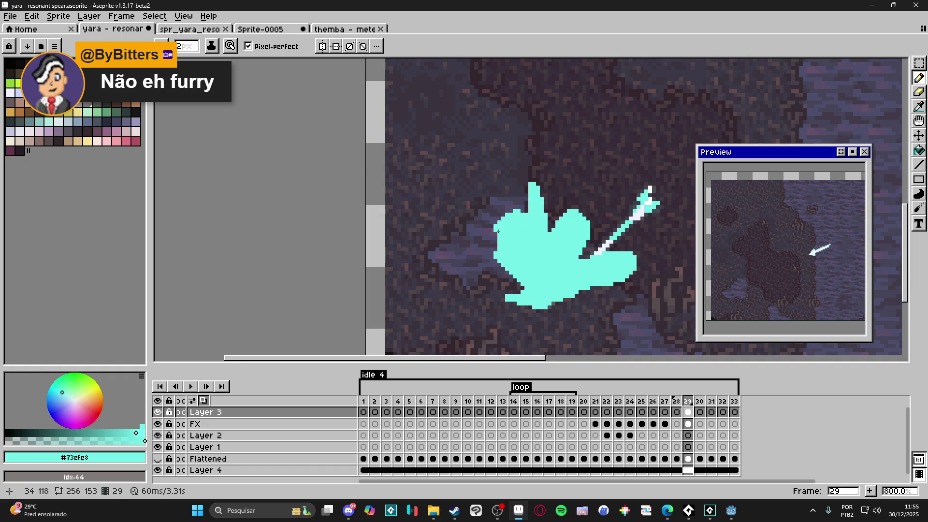
scroll(498, 232, "up", 3)
- Trim the burst's lower-left and left edges with 2px and 1px erasers, removing a top-left pixel
key("e")
key("plus")
mouse_move(489, 276)
left_mouse_down()
mouse_move(486, 285)
mouse_move(533, 324)
left_mouse_up()
key("minus")
left_click_drag(503, 289, 498, 266)
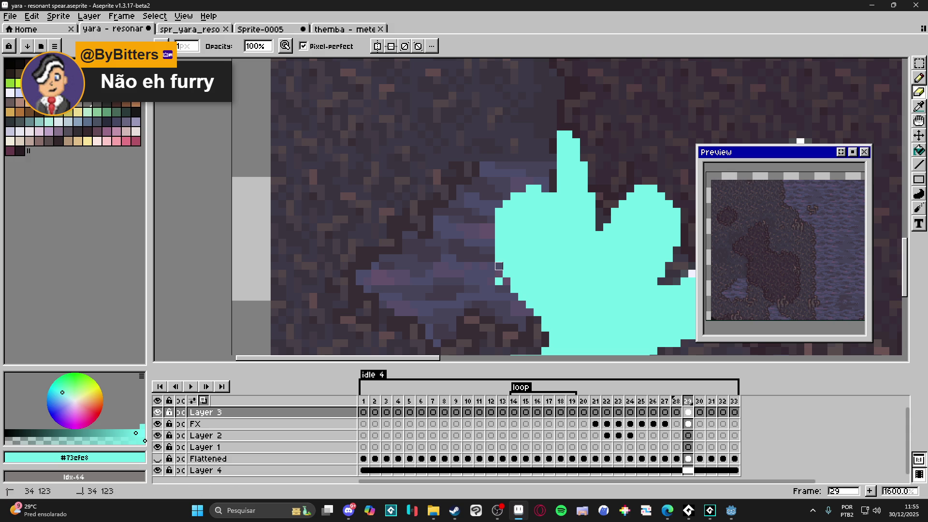
scroll(505, 184, "down", 1)
scroll(505, 179, "up", 1)
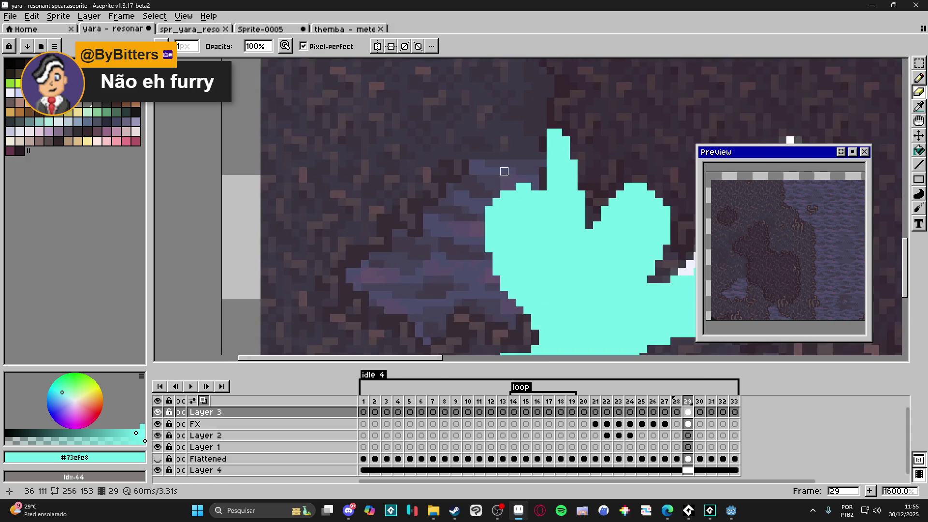
key("b")
key("minus")
right_click(508, 188)
scroll(501, 194, "down", 5)
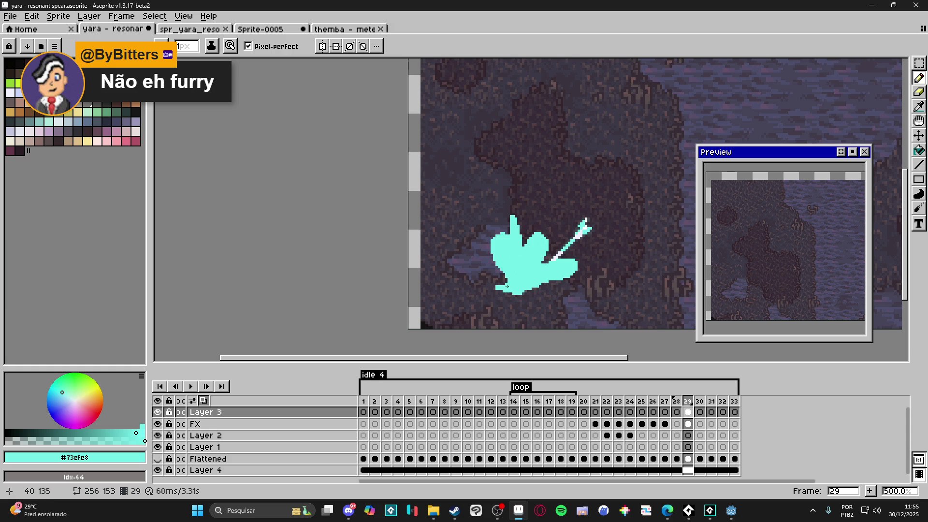
- Undo the old cyan blob and outline a new, thicker burst along the spear's base
key("ctrl+z")
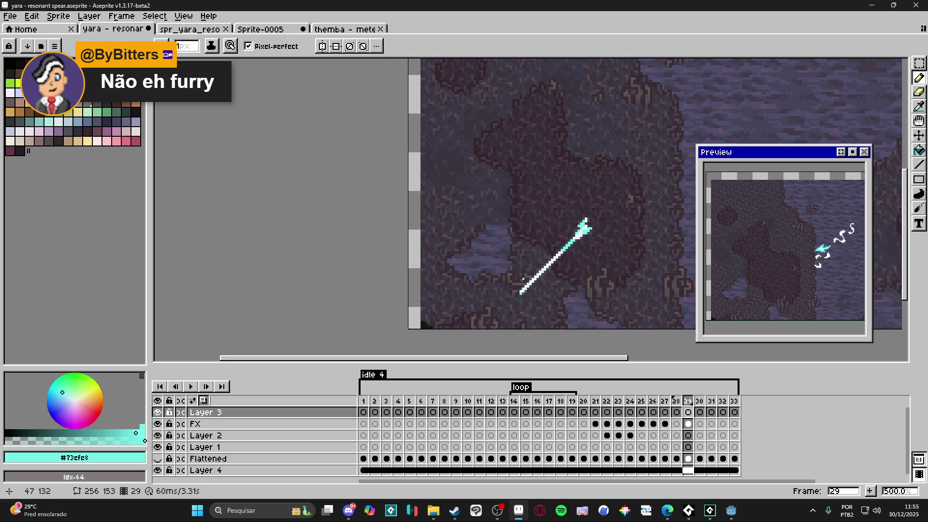
scroll(521, 294, "up", 1)
mouse_move(520, 293)
left_mouse_down()
mouse_move(507, 242)
mouse_move(517, 224)
mouse_move(532, 253)
mouse_move(516, 224)
left_mouse_up()
mouse_move(535, 273)
left_mouse_down()
mouse_move(575, 244)
mouse_move(552, 280)
mouse_move(567, 284)
mouse_move(520, 295)
mouse_move(478, 274)
mouse_move(507, 268)
mouse_move(511, 229)
left_mouse_up()
- Fill the new outline solid cyan, check it by toggling Layer 3, and set the brush to 1px
key("g")
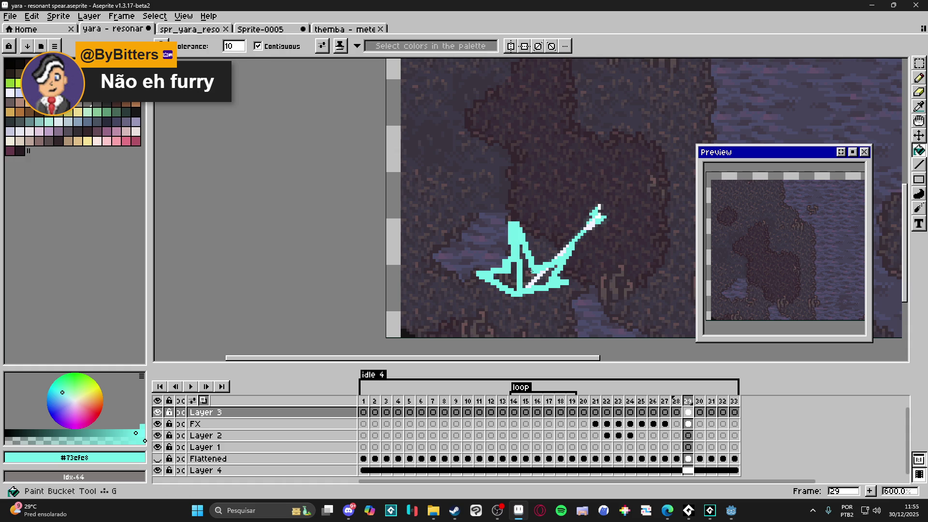
left_click(526, 276)
key("b")
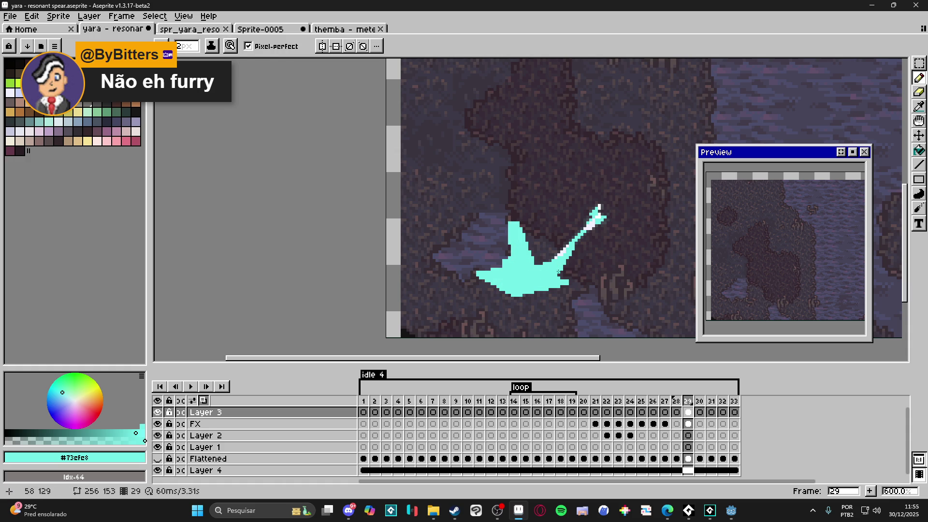
left_click(158, 412)
left_click(158, 412)
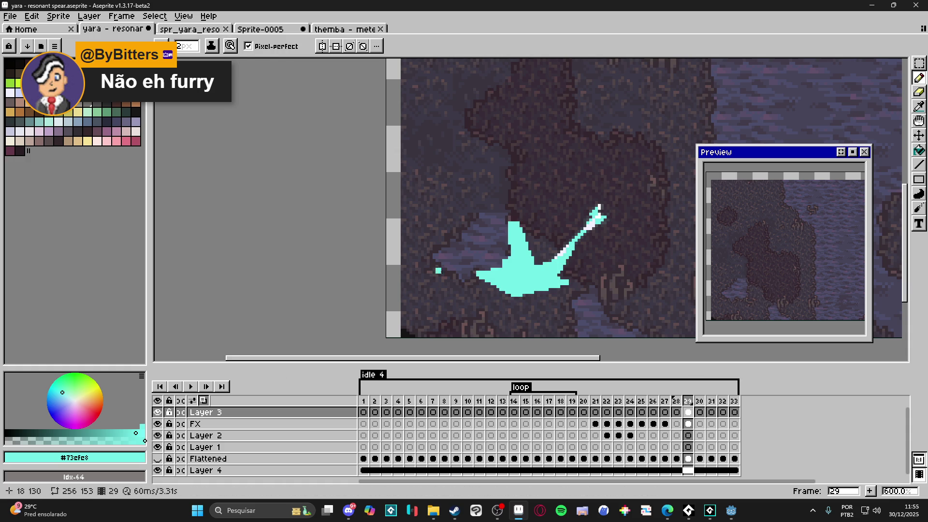
key("minus")
scroll(520, 263, "up", 1)
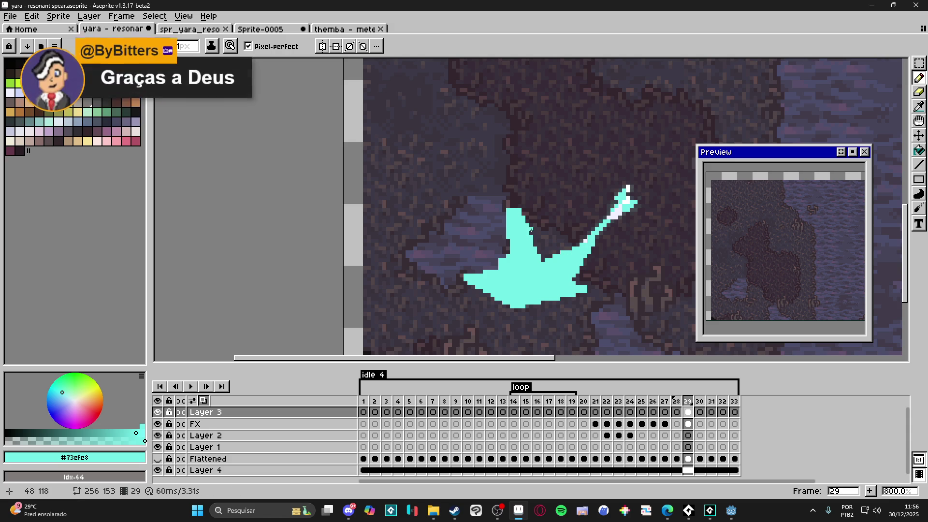
- Draw a thin cyan spike upward from the burst and erase pixels at its lower-left edge
scroll(527, 272, "up", 3)
mouse_move(537, 264)
left_mouse_down()
mouse_move(539, 203)
mouse_move(554, 212)
mouse_move(554, 199)
mouse_move(543, 256)
left_mouse_up()
scroll(544, 256, "down", 3)
scroll(498, 220, "up", 3)
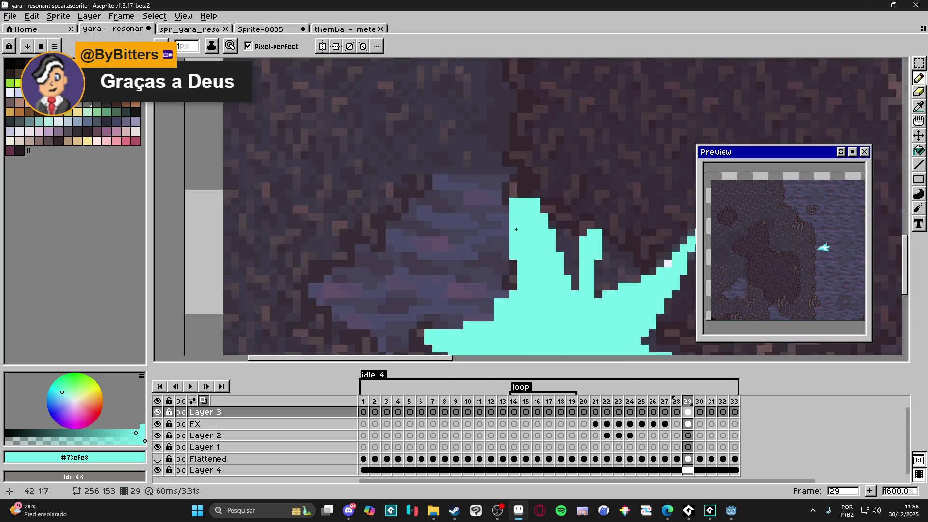
key("e")
key("b")
key("e")
left_click(521, 287)
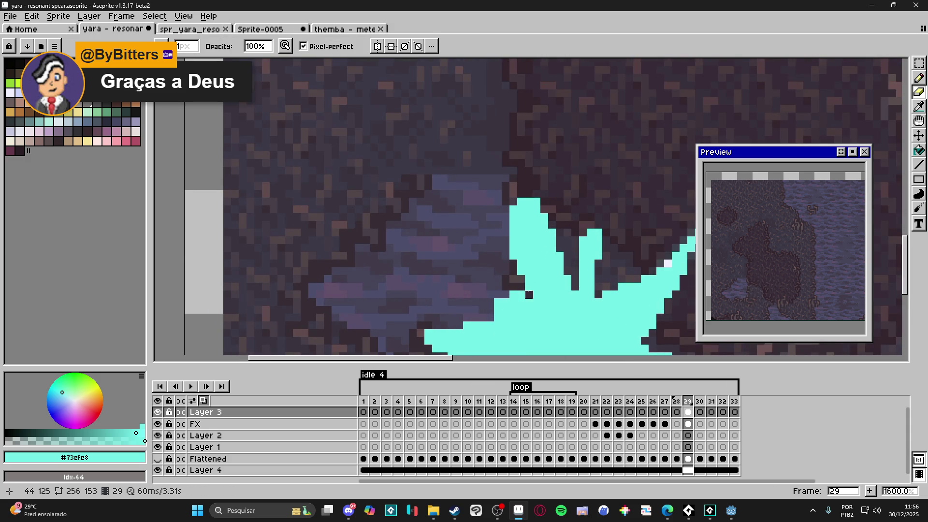
- Fill in cyan pixels along the burst's left edge
scroll(537, 305, "down", 2)
scroll(542, 290, "up", 2)
key("b")
left_click(489, 228)
key("ctrl+z")
left_click_drag(496, 228, 493, 233)
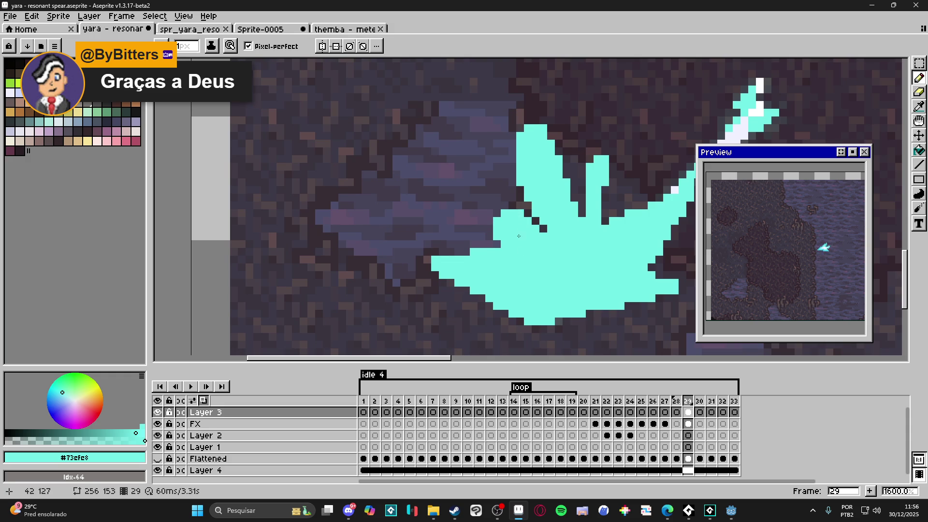
scroll(503, 215, "down", 3)
scroll(490, 232, "up", 2)
scroll(490, 232, "up", 1)
- Erase a notch between spikes, trim a spike tip at 2px, and step the lower-left bottom edge at 1px
key("e")
left_click_drag(575, 202, 575, 217)
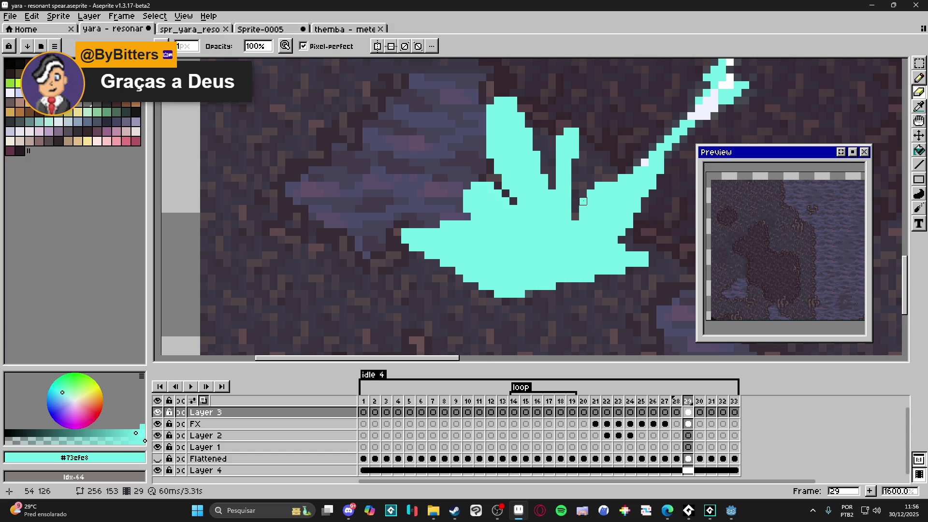
scroll(614, 185, "down", 3)
scroll(548, 207, "up", 3)
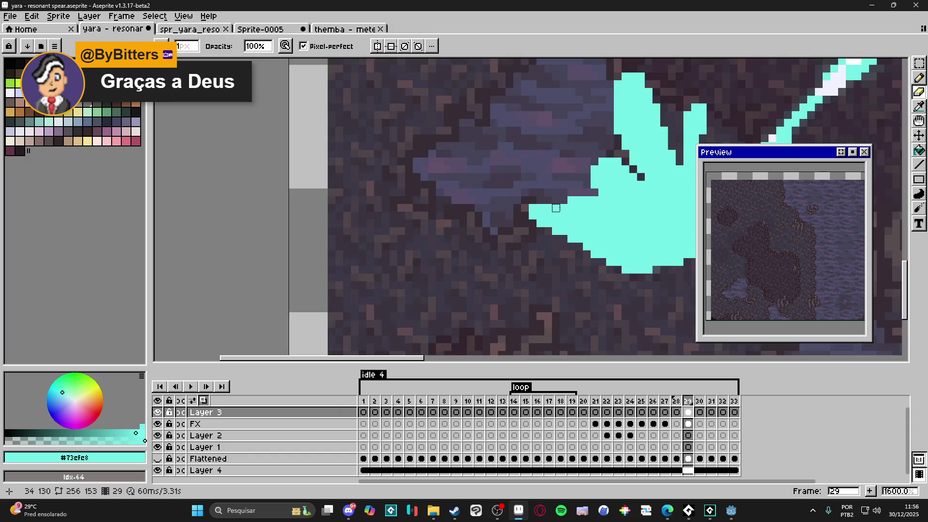
key("plus")
left_click_drag(536, 212, 537, 219)
key("minus")
scroll(545, 217, "down", 4)
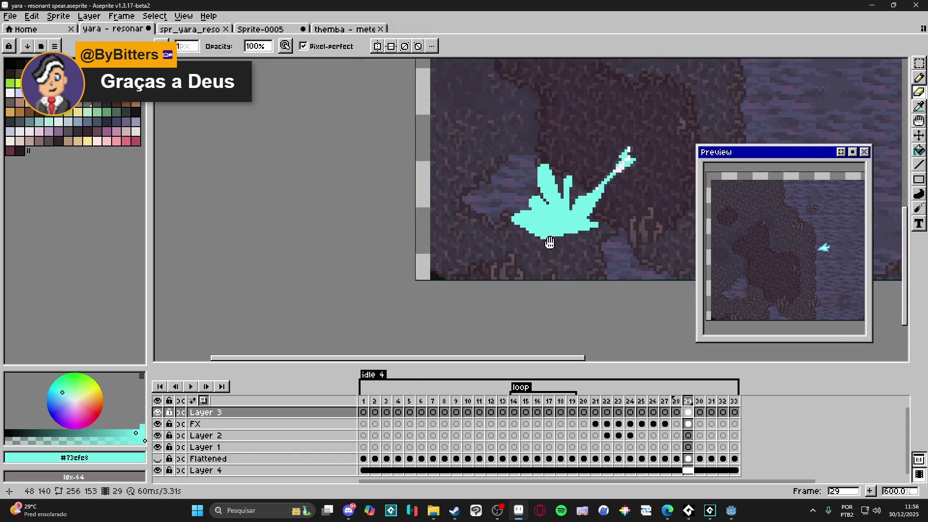
scroll(549, 240, "up", 3)
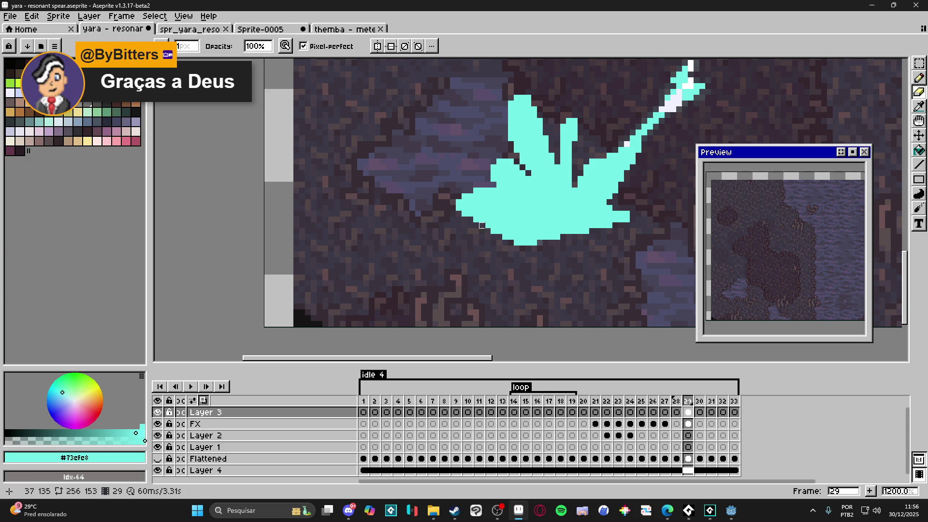
mouse_move(486, 224)
left_mouse_down()
mouse_move(540, 237)
mouse_move(491, 233)
mouse_move(531, 240)
left_mouse_up()
- Widen the right cyan spike by one column with the Pencil
key("plus")
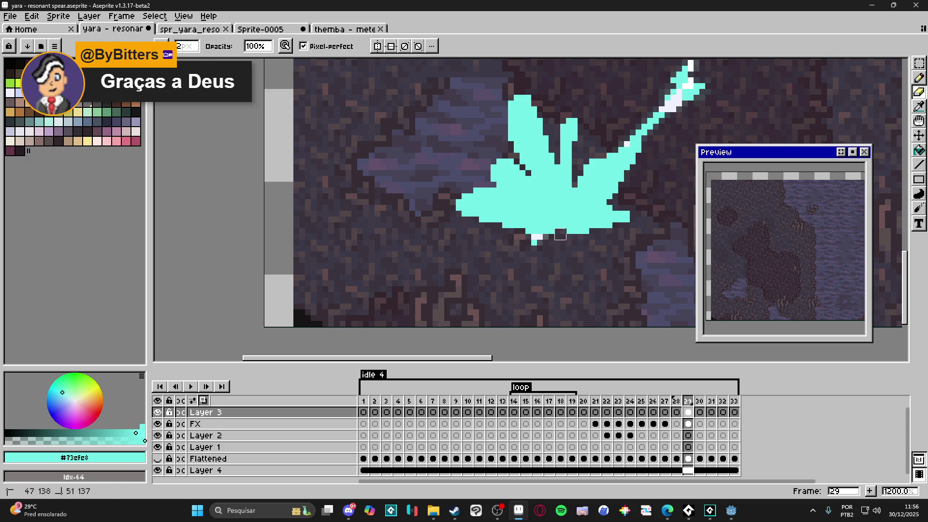
scroll(551, 242, "up", 1)
key("b")
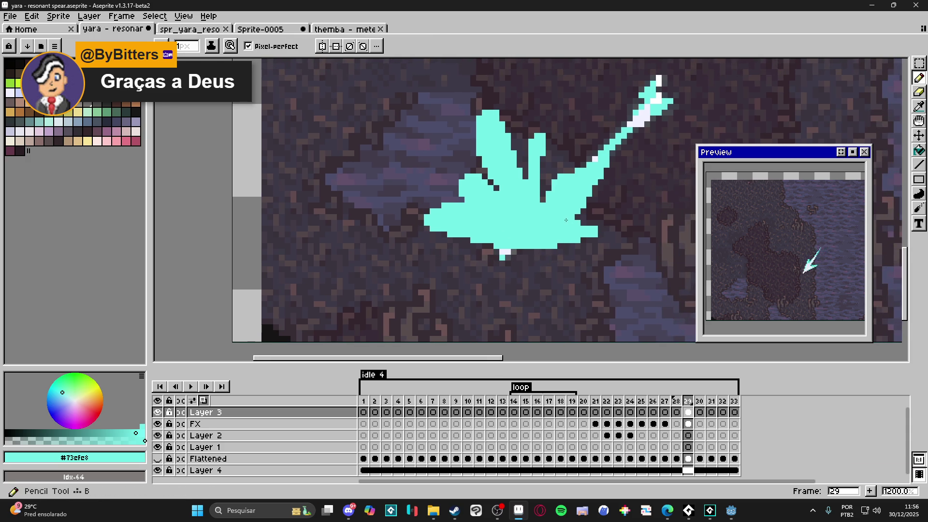
scroll(565, 220, "down", 1)
scroll(552, 195, "up", 1)
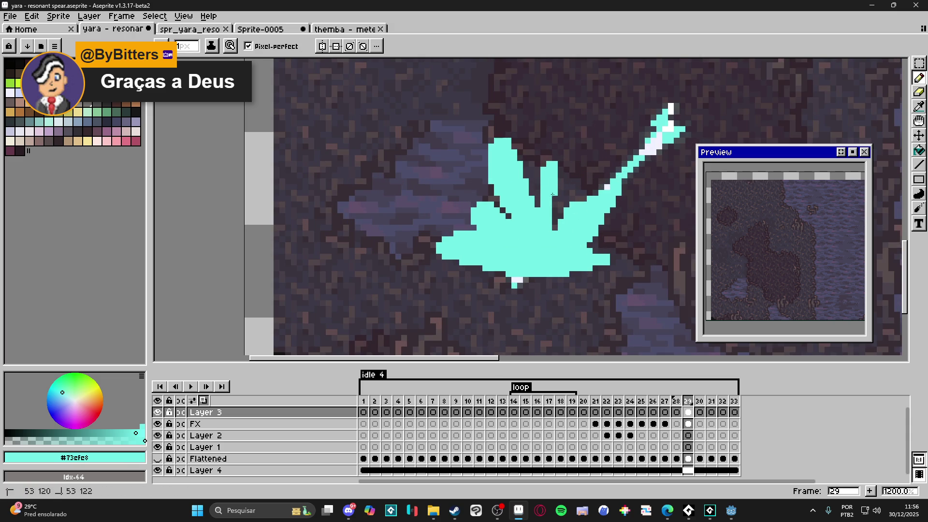
left_click_drag(558, 176, 548, 239)
scroll(548, 238, "down", 4)
scroll(577, 248, "down", 2)
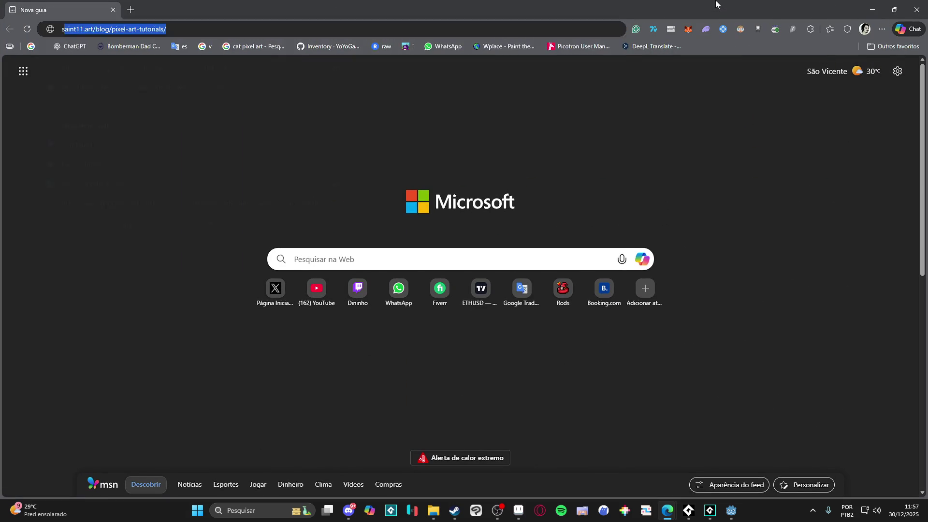
- Search Google for 'soul attack fx', then refine the query to 'soul attack vfx'
type("soul attack fx")
key("Return")
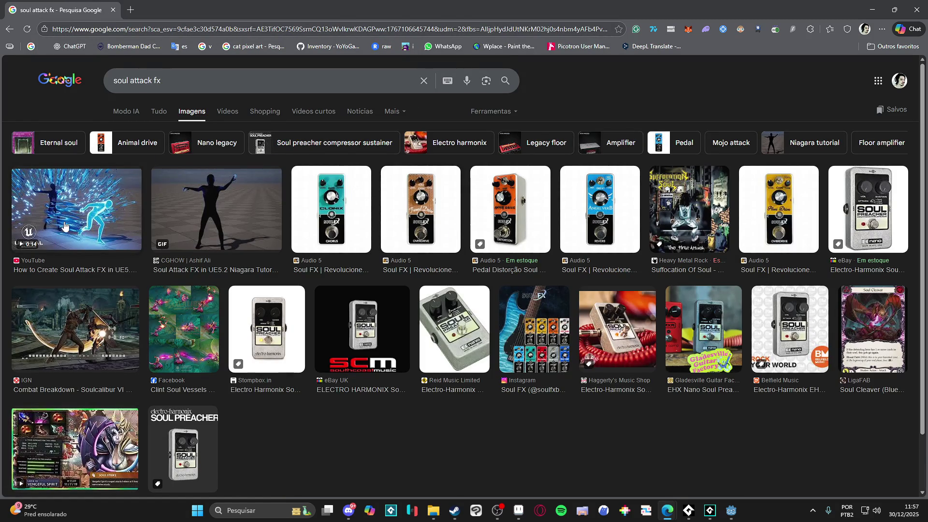
scroll(330, 233, "down", 3)
scroll(330, 232, "up", 3)
left_click(206, 84)
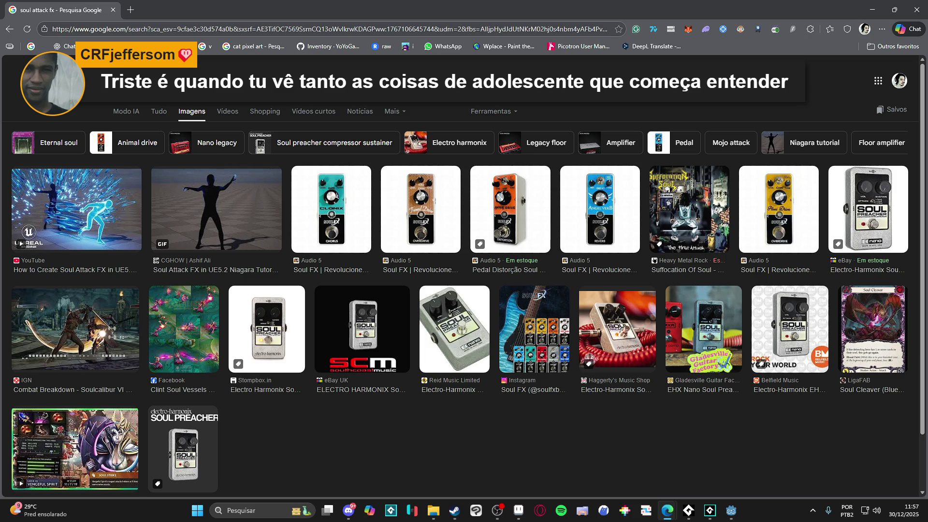
type("v")
key("Return")
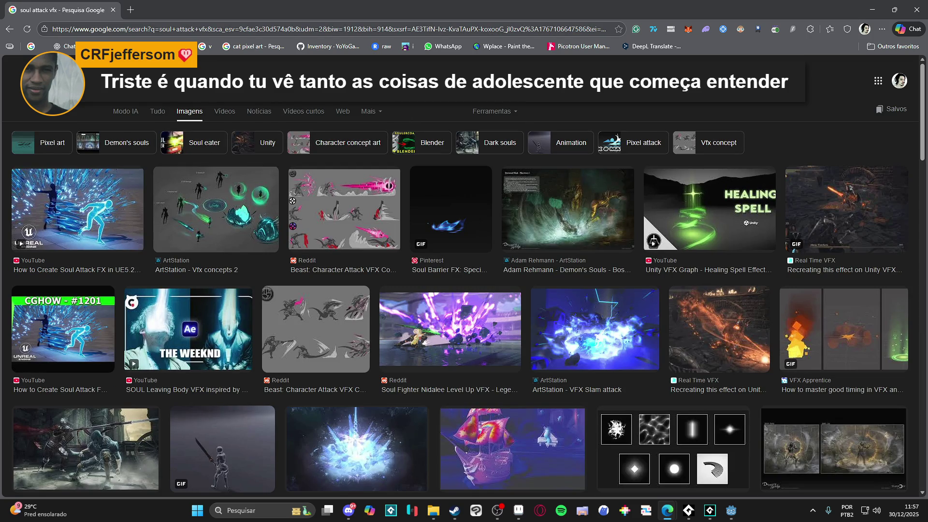
- Preview the ArtStation 'Vfx concepts 2' and Pinterest VFX reference images
left_click(274, 210)
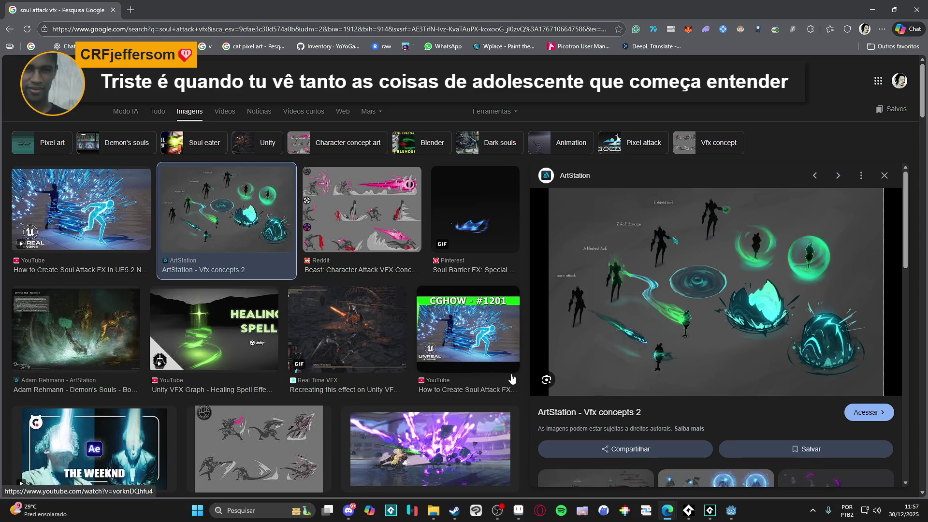
scroll(462, 365, "down", 3)
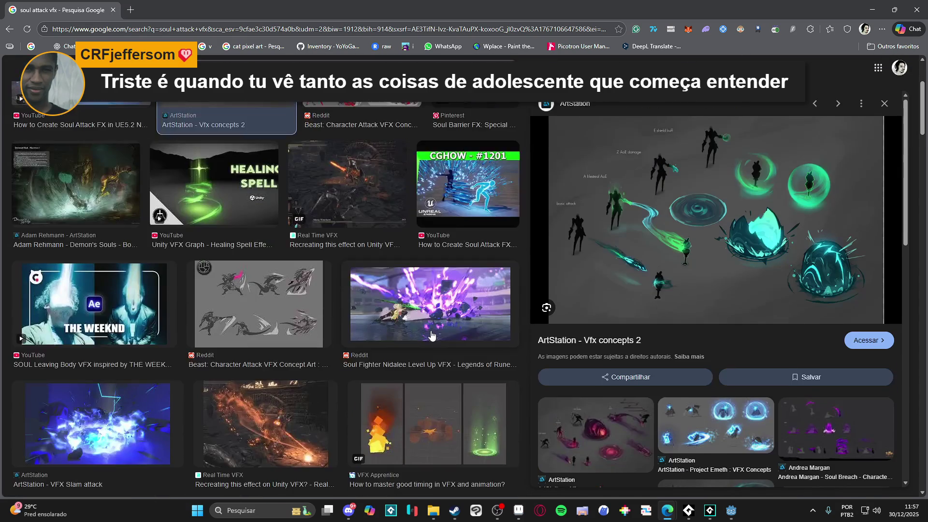
scroll(696, 394, "down", 3)
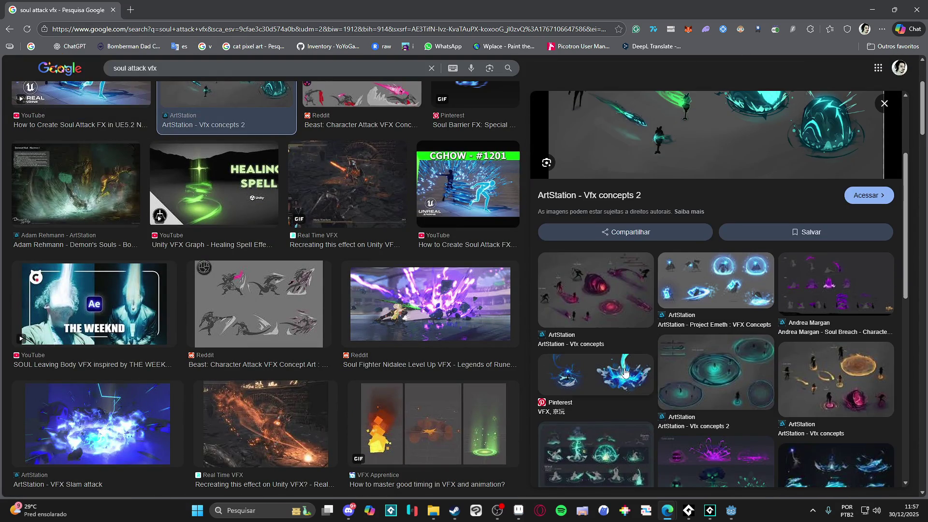
left_click(626, 375)
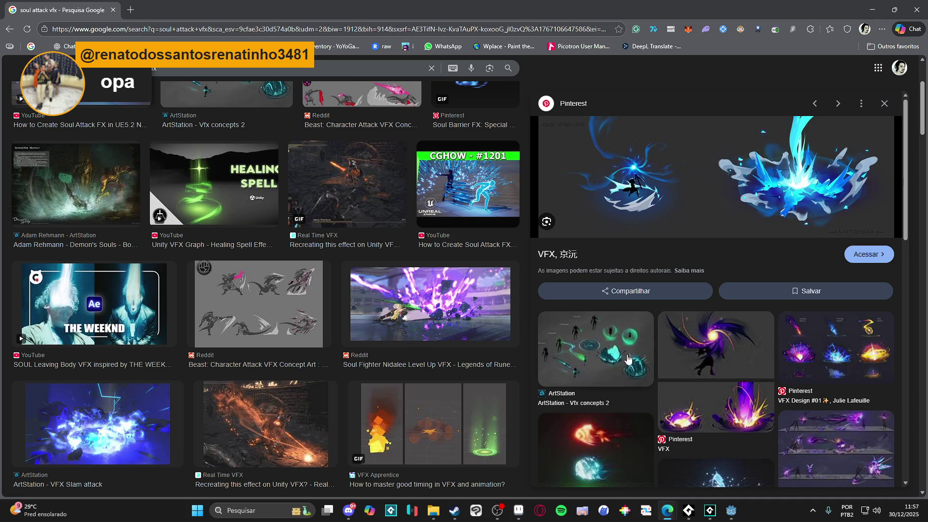
left_click(312, 69)
- Refine the search to 'soul attack vfx gif', view the Soul GIF, and restore the Edge window
type("gif")
key("Return")
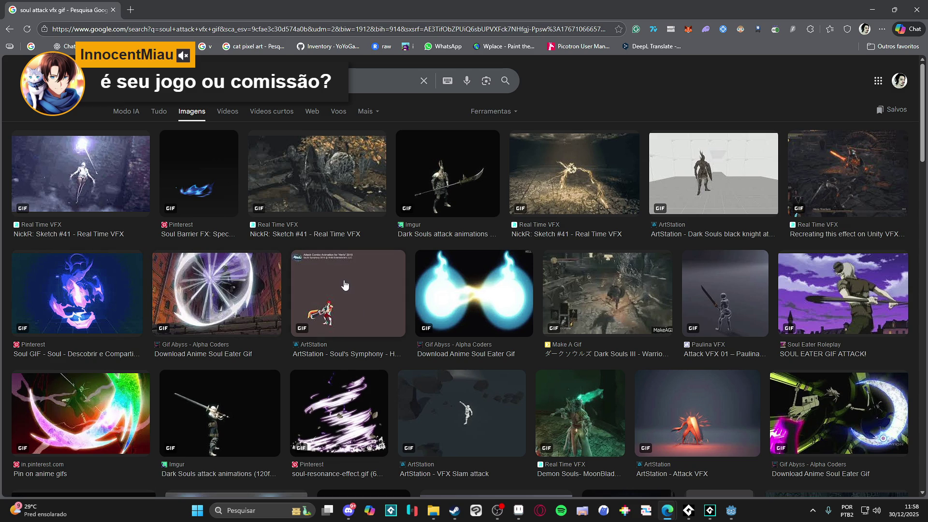
left_click(113, 299)
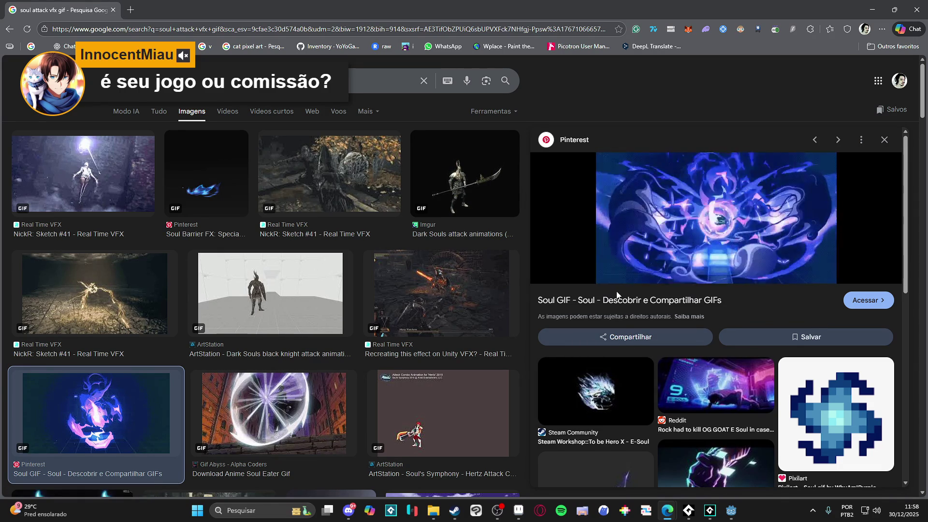
scroll(291, 290, "down", 5)
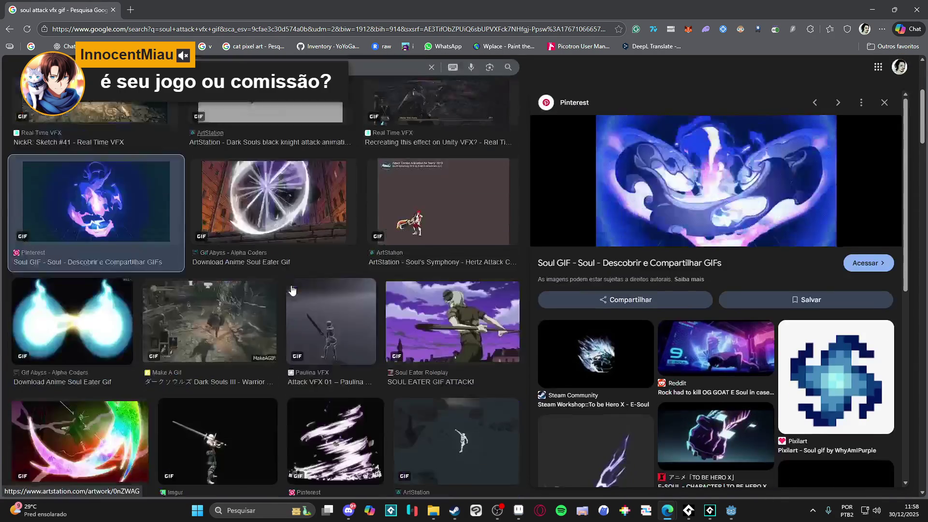
scroll(292, 290, "down", 2)
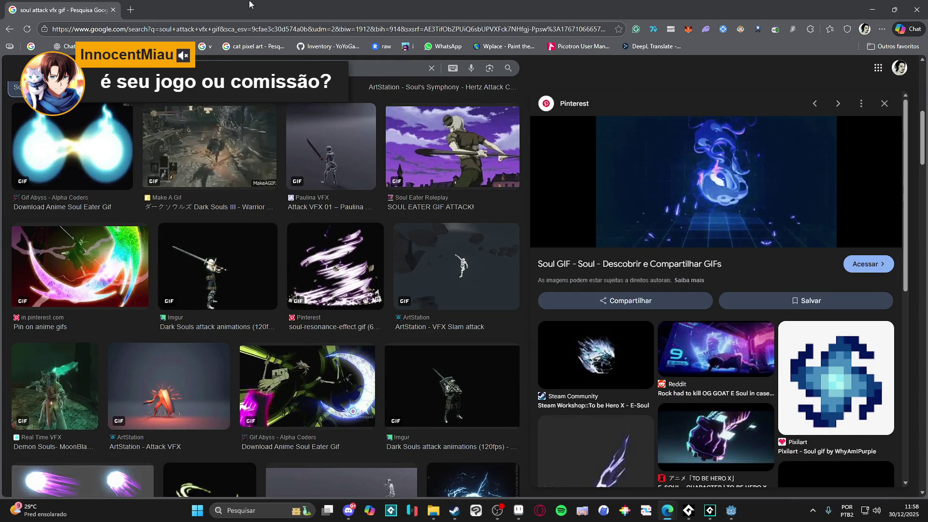
double_click(361, 2)
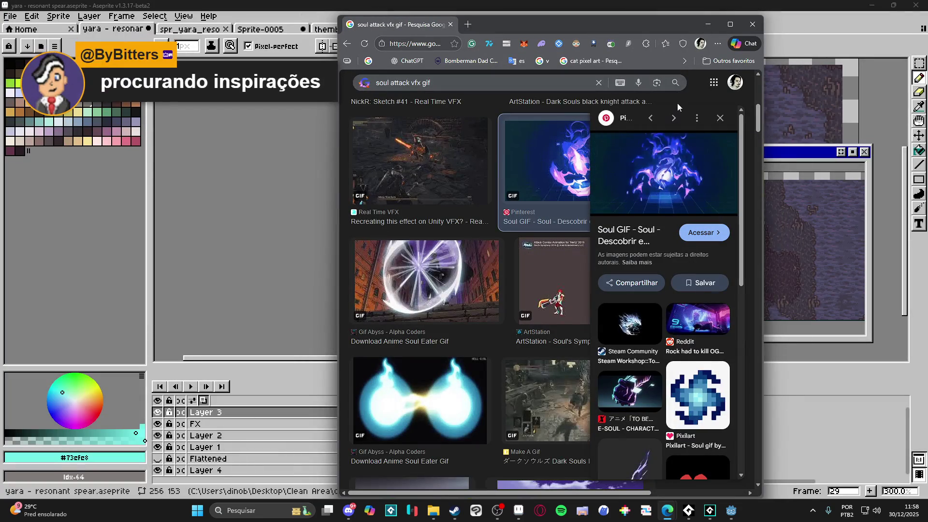
- Minimize Edge and zoom the Aseprite canvas in on the arrow
left_click(707, 24)
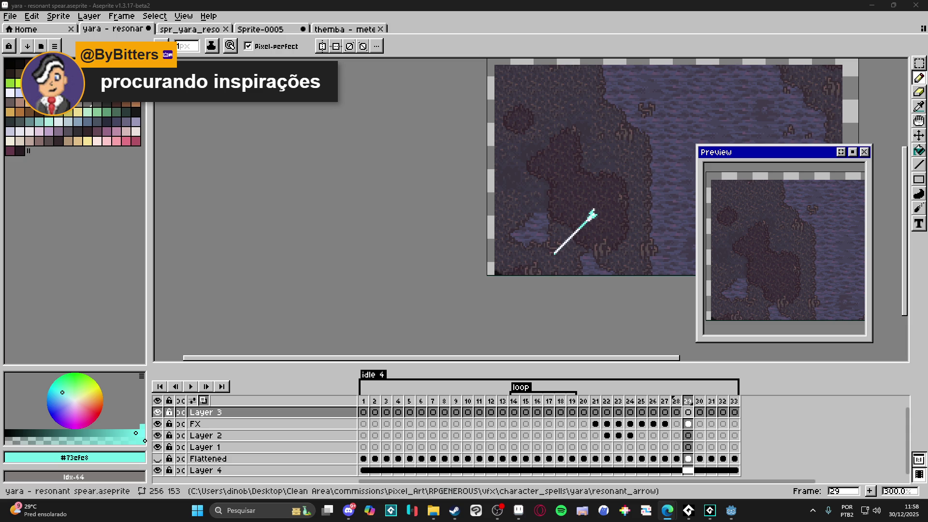
scroll(554, 255, "up", 3)
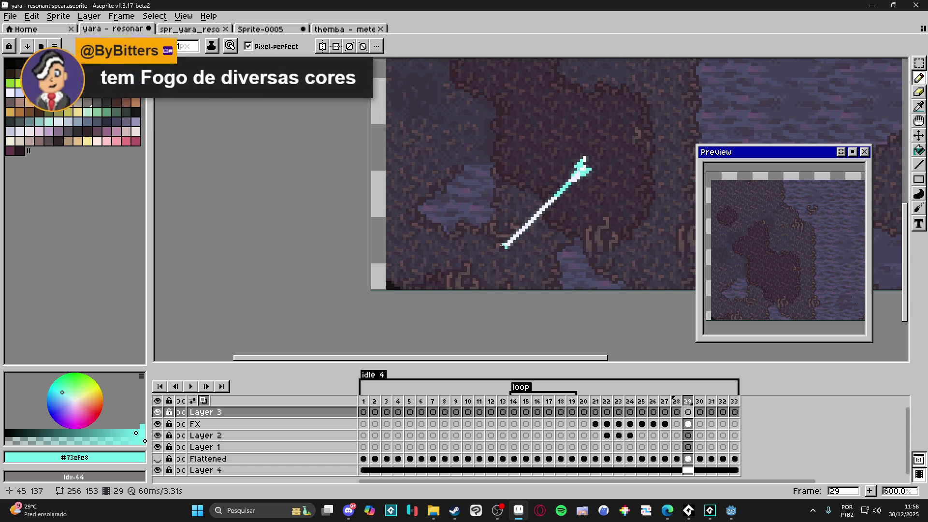
scroll(503, 247, "left", 1)
- Outline a cyan burst around the arrow's lower end with the Pencil, closing the gap to the shaft
mouse_move(509, 247)
left_mouse_down()
mouse_move(484, 210)
mouse_move(494, 181)
mouse_move(526, 179)
mouse_move(539, 195)
mouse_move(520, 212)
mouse_move(531, 215)
mouse_move(523, 223)
mouse_move(515, 217)
left_mouse_up()
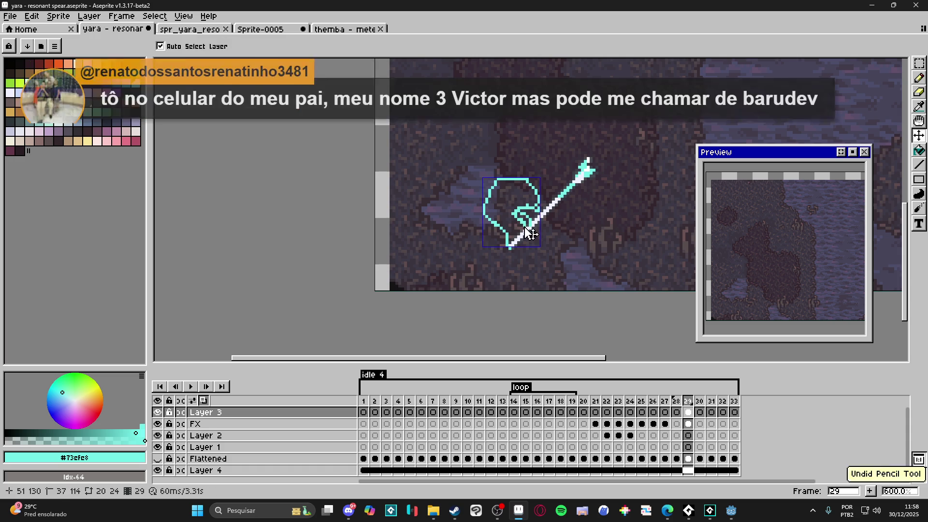
scroll(527, 221, "left", 2)
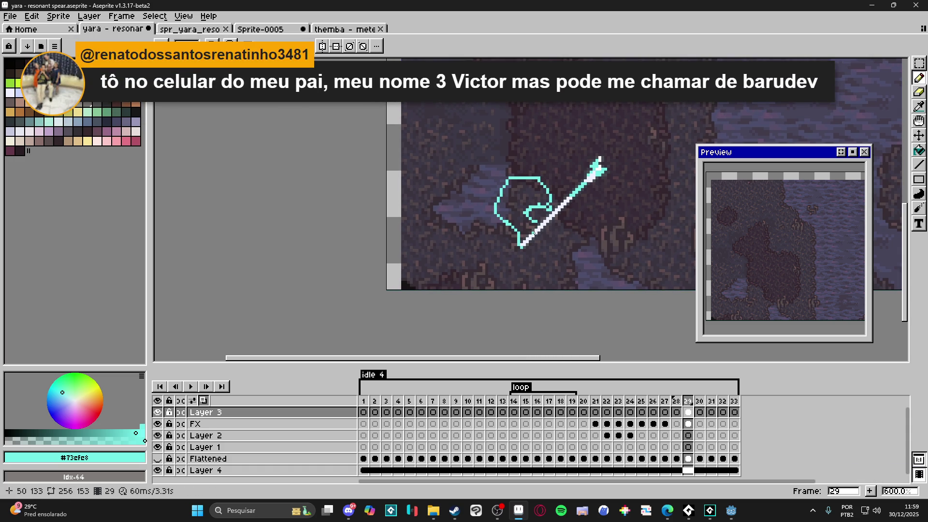
scroll(532, 231, "up", 1)
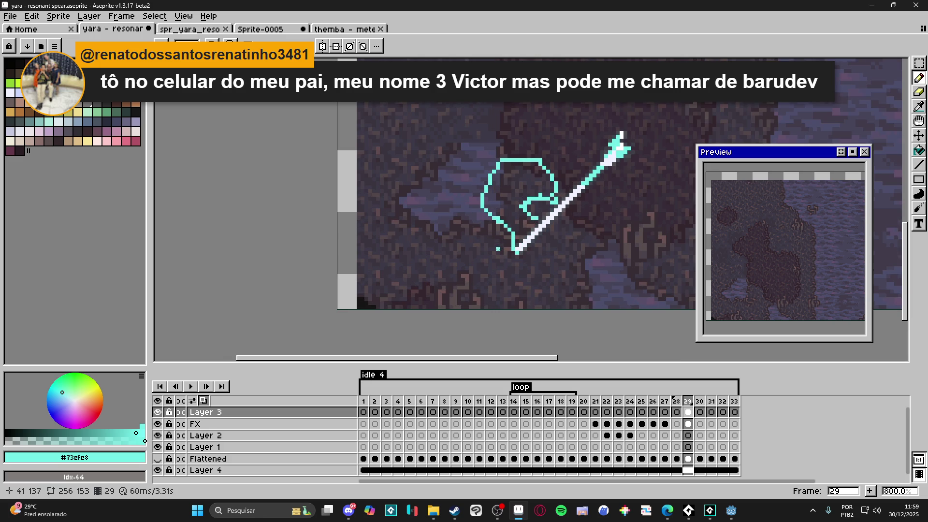
scroll(515, 207, "up", 1)
mouse_move(530, 212)
left_mouse_down()
mouse_move(540, 239)
mouse_move(513, 264)
left_mouse_up()
left_click(556, 205)
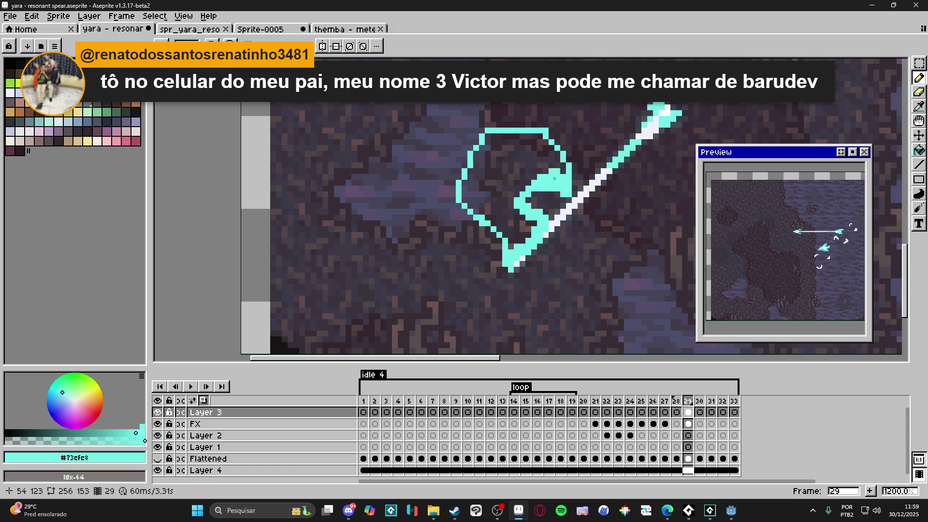
- Bucket-fill the outlined burst shape with cyan
key("g")
left_click(529, 182)
scroll(524, 200, "down", 4)
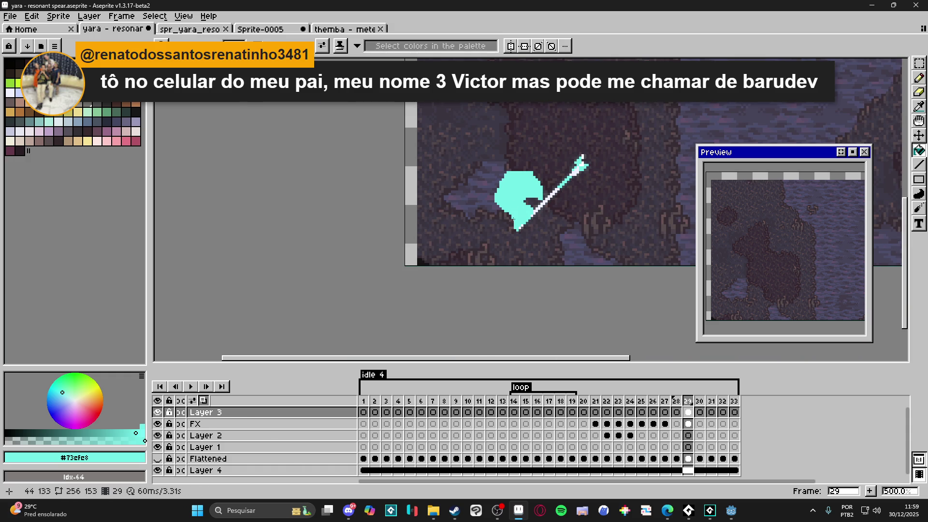
scroll(538, 227, "up", 1)
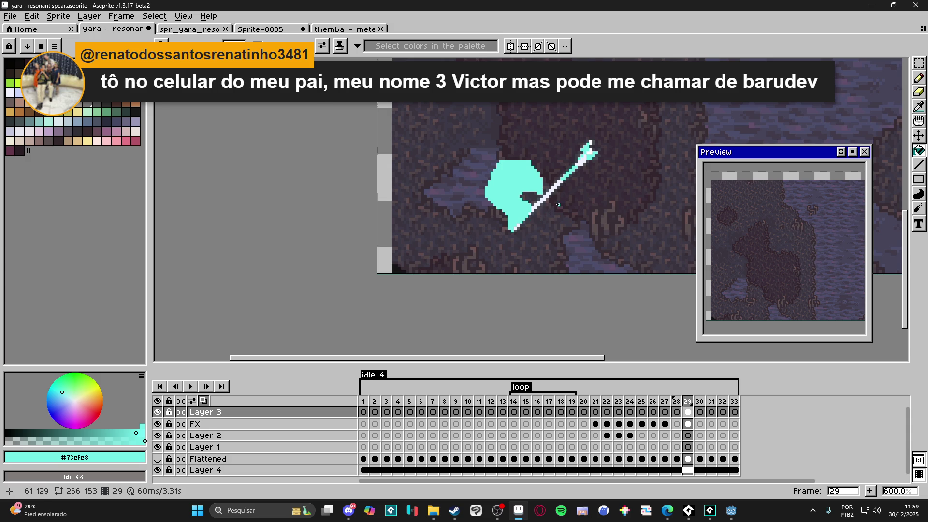
scroll(562, 198, "up", 1)
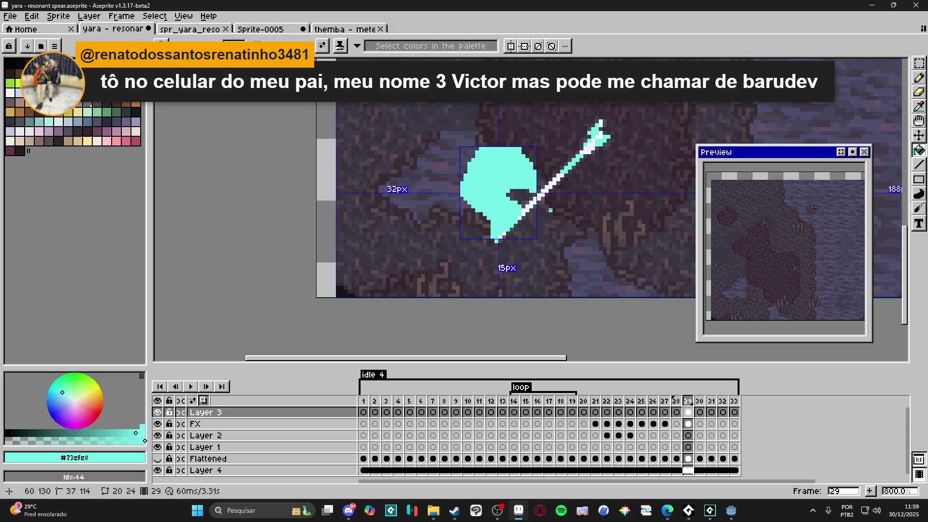
- Extend the burst with cyan strokes beside the shaft and along its bottom edge, then compare with frame 28
key("b")
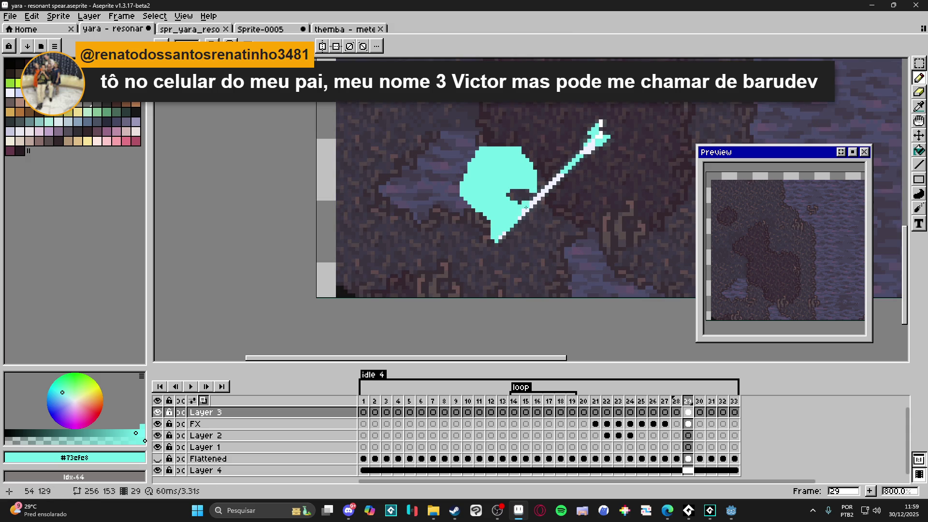
mouse_move(552, 201)
left_mouse_down()
mouse_move(573, 179)
mouse_move(609, 200)
mouse_move(597, 220)
mouse_move(585, 203)
mouse_move(562, 203)
mouse_move(547, 226)
mouse_move(498, 240)
mouse_move(551, 207)
left_mouse_up()
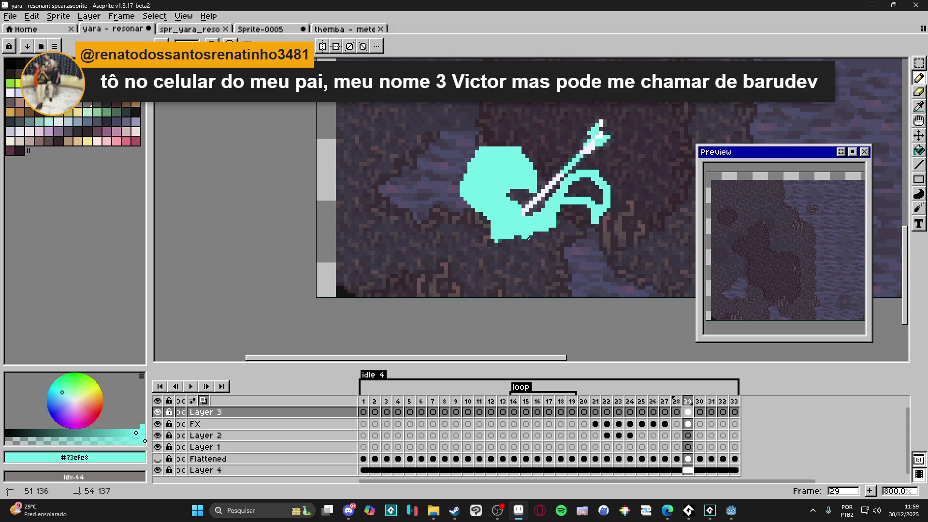
left_click_drag(517, 241, 501, 242)
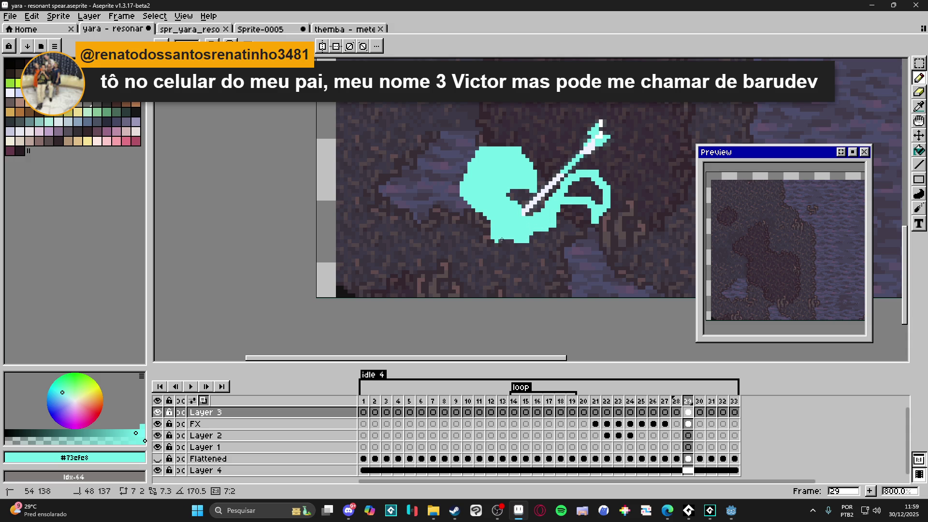
left_click_drag(708, 306, 776, 252)
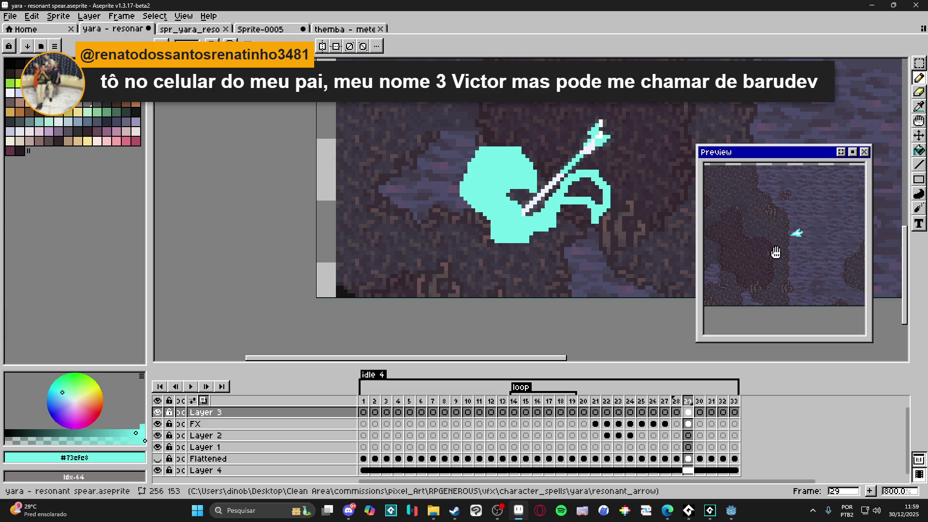
mouse_move(739, 292)
left_mouse_down()
mouse_move(750, 263)
mouse_move(795, 261)
mouse_move(769, 261)
mouse_move(743, 281)
left_mouse_up()
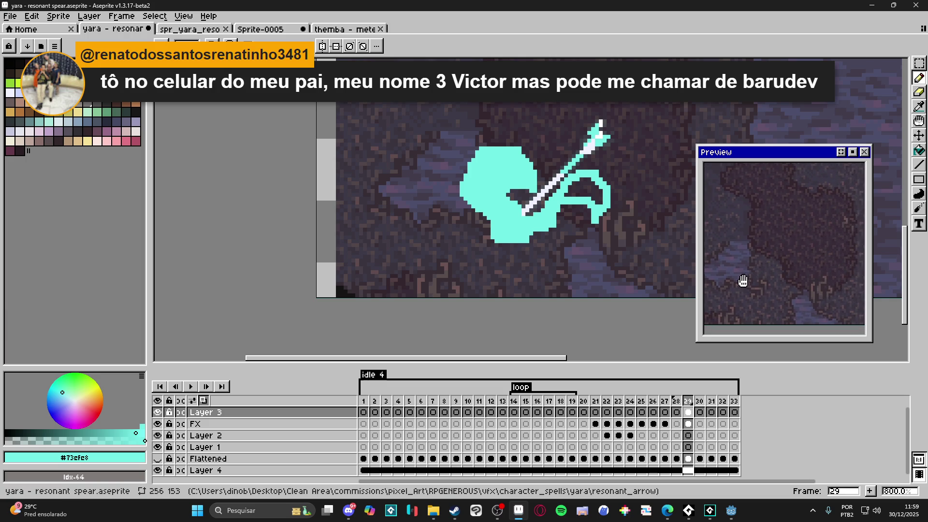
left_click(677, 411)
- Select frames 29–33 in the timeline and add a new tag named arrow_explosion
left_click(687, 412)
left_click(699, 412)
left_click(688, 411)
left_click_drag(688, 412, 737, 408)
right_click(737, 409)
left_click(762, 441)
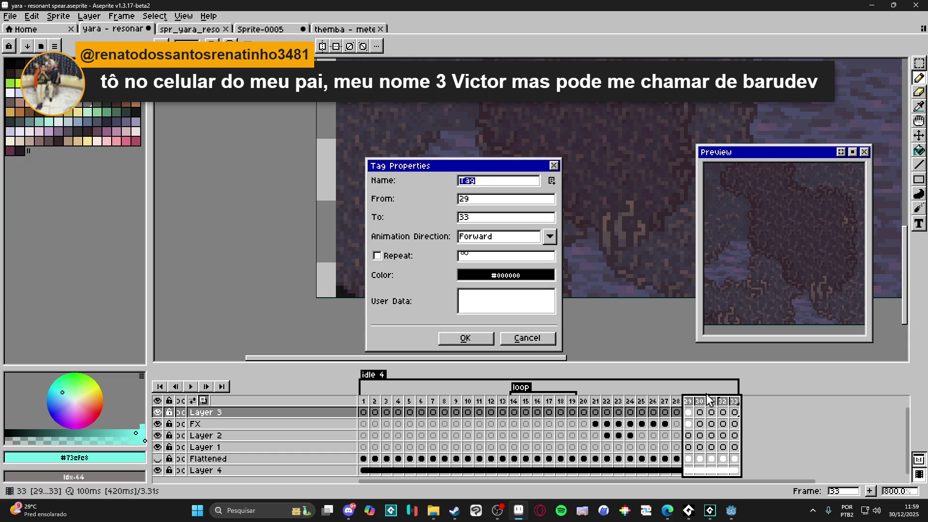
type("rrow_expl")
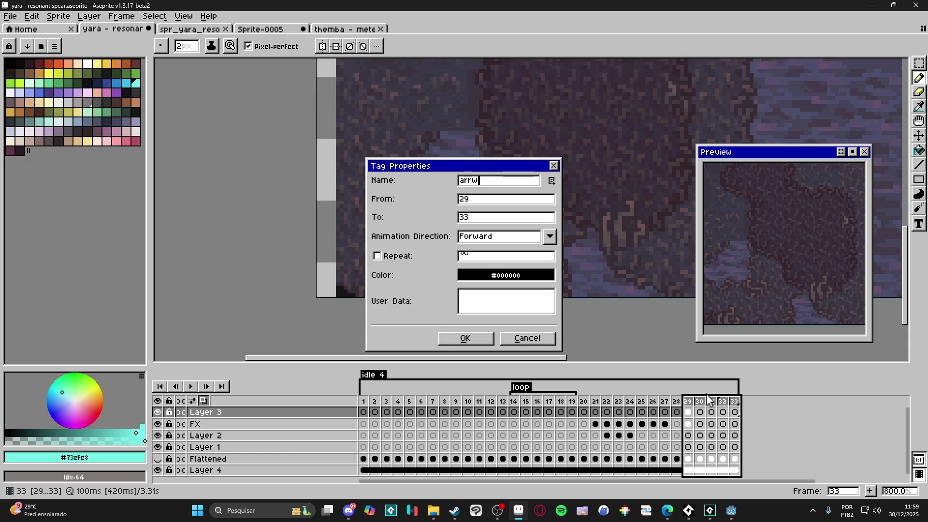
type("osion")
key("Return")
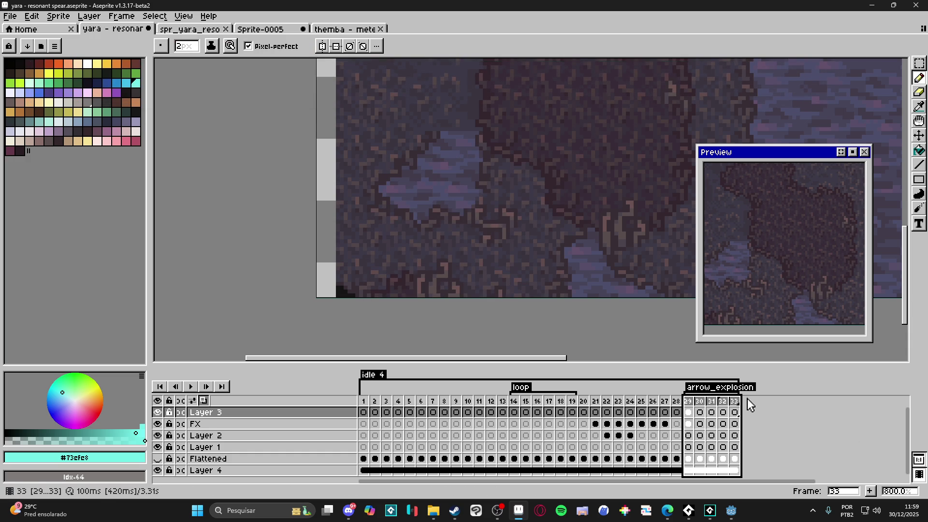
left_click(689, 405)
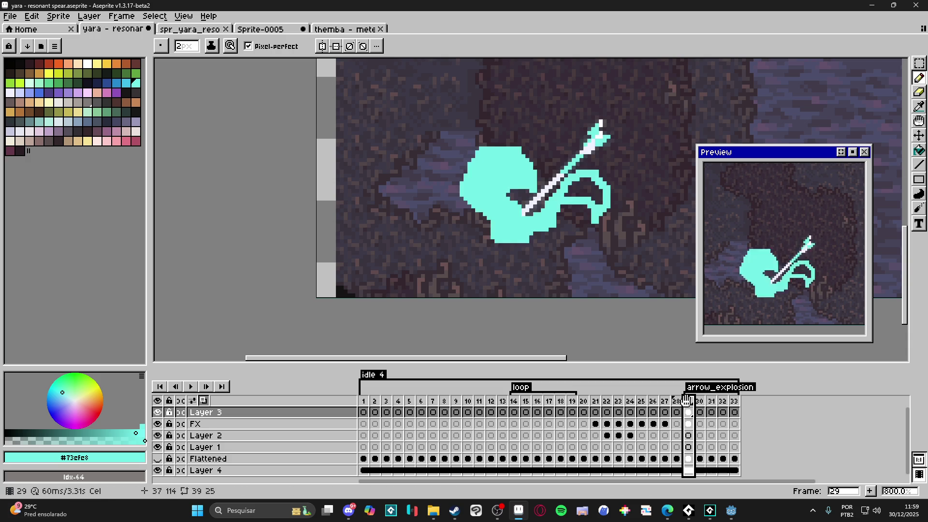
- Bucket-fill the swirl's interior on frame 29 with cyan
key("g")
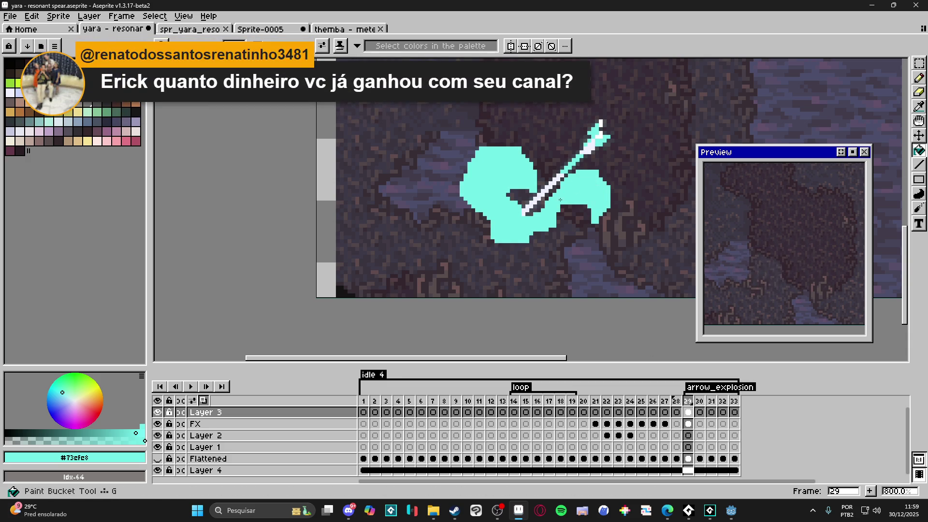
left_click(579, 194)
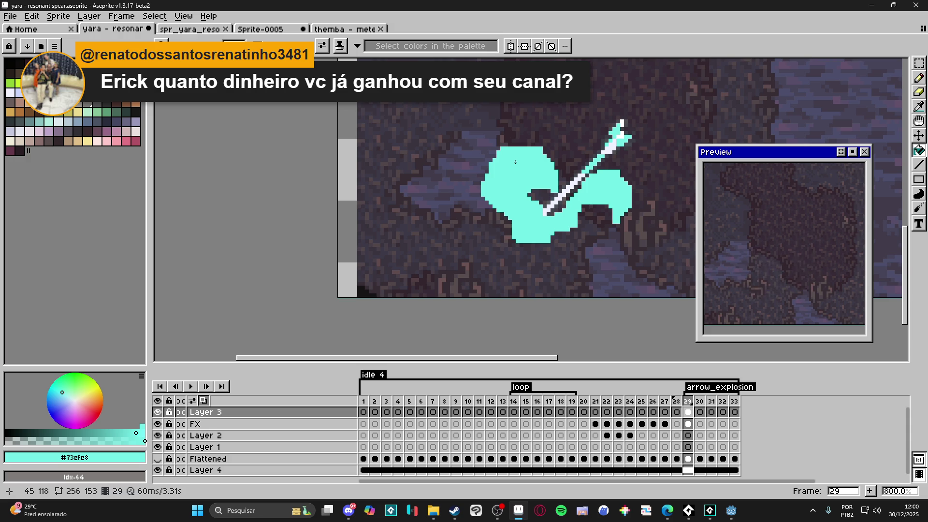
scroll(584, 207, "up", 2)
key("b")
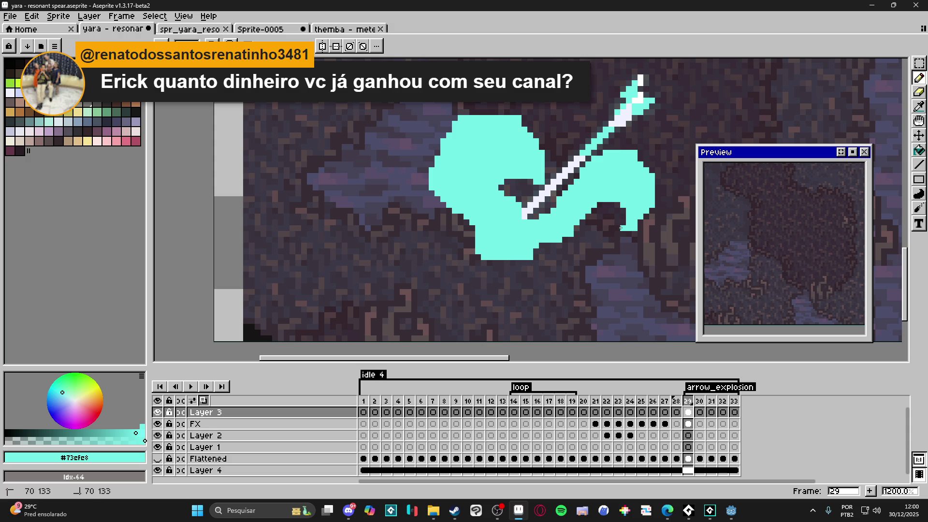
key("e")
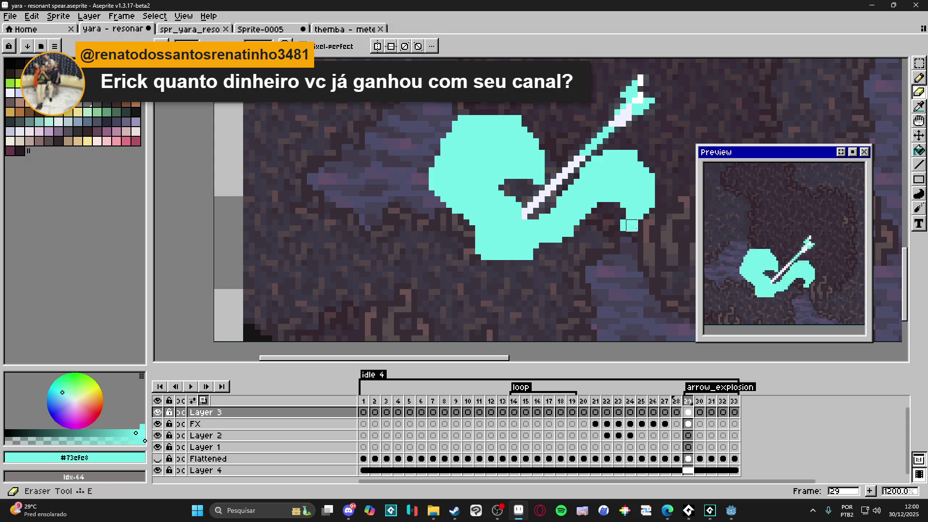
key("b")
key("e")
key("b")
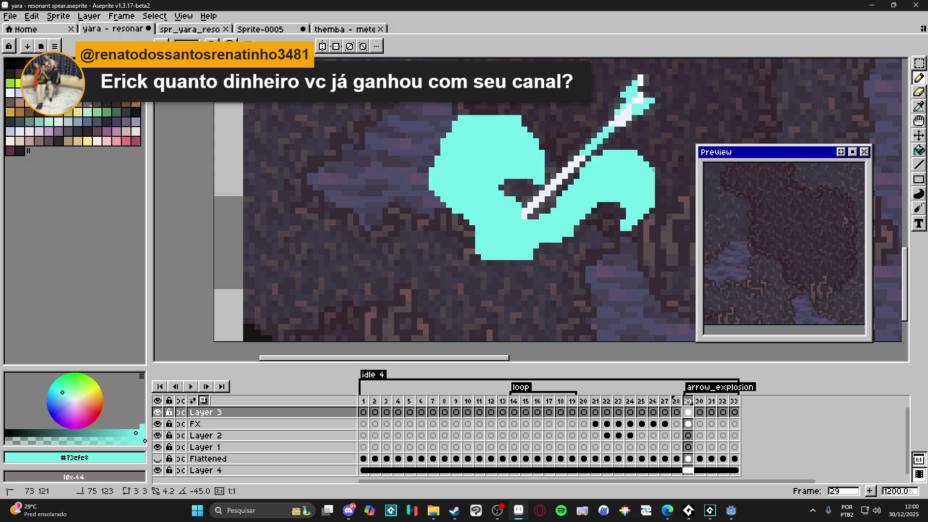
scroll(630, 234, "down", 2)
scroll(579, 184, "up", 2)
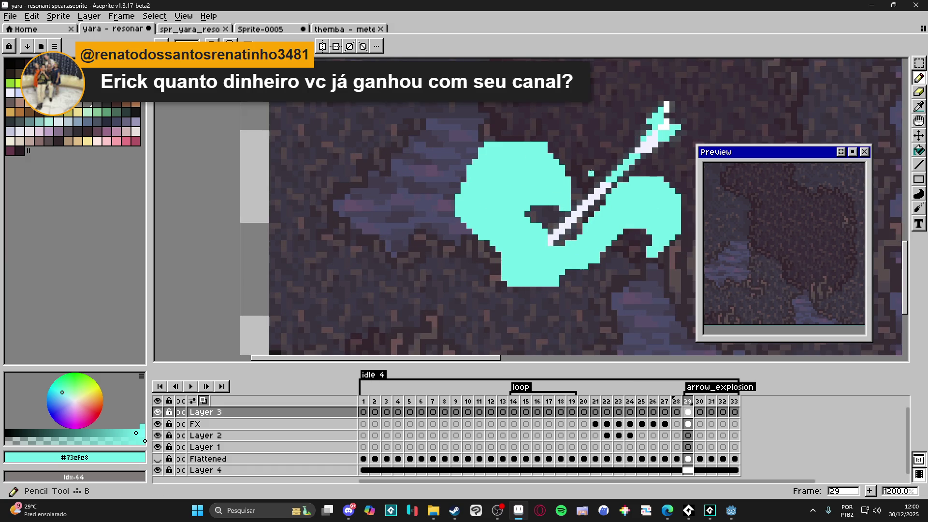
- Add a cyan block beside the thin column and extend the upper spike up and left
mouse_move(588, 148)
left_mouse_down()
mouse_move(610, 152)
mouse_move(601, 165)
mouse_move(588, 155)
mouse_move(575, 127)
mouse_move(599, 122)
mouse_move(622, 156)
left_mouse_up()
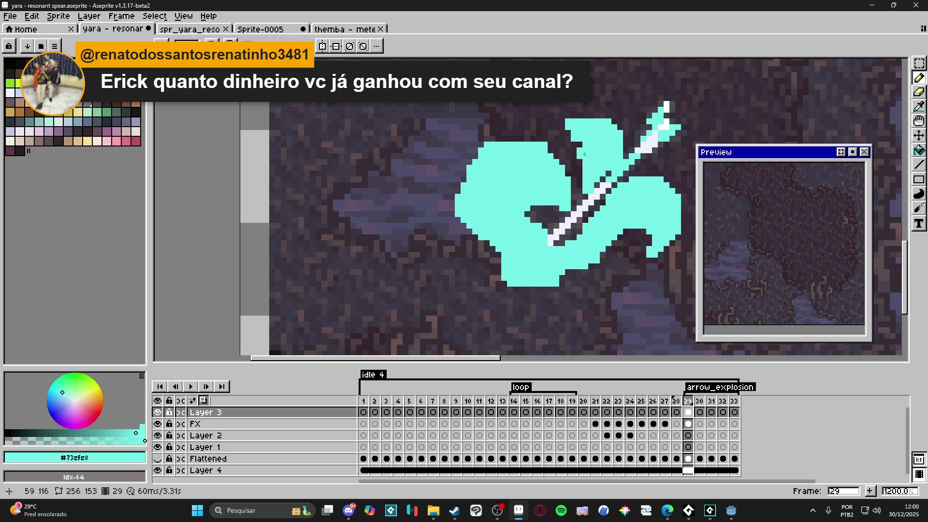
mouse_move(579, 142)
left_mouse_down()
mouse_move(555, 127)
mouse_move(581, 121)
mouse_move(561, 116)
mouse_move(610, 115)
left_mouse_up()
scroll(521, 235, "down", 2)
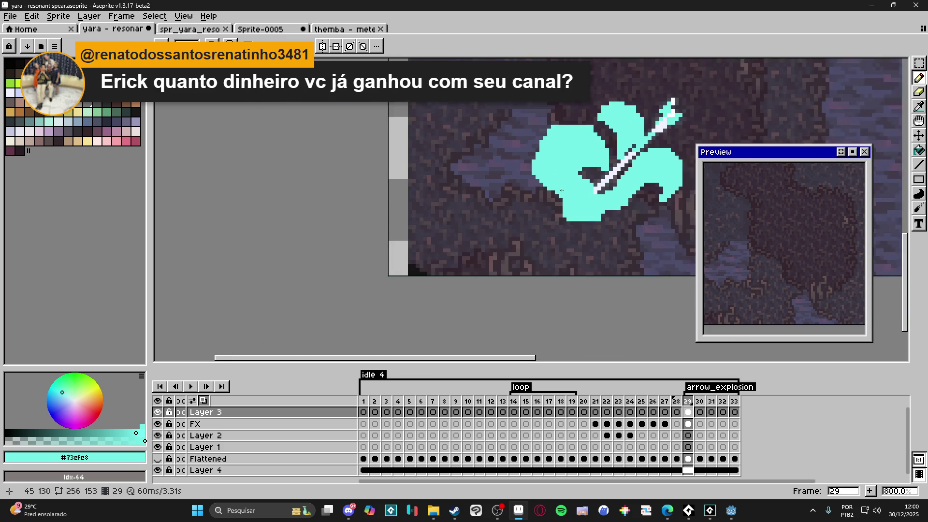
scroll(515, 225, "up", 2)
- Paint a cyan curling tail sweeping out to the left of the burst
mouse_move(524, 240)
left_mouse_down()
mouse_move(490, 223)
mouse_move(458, 223)
mouse_move(476, 247)
mouse_move(486, 240)
mouse_move(476, 258)
left_mouse_up()
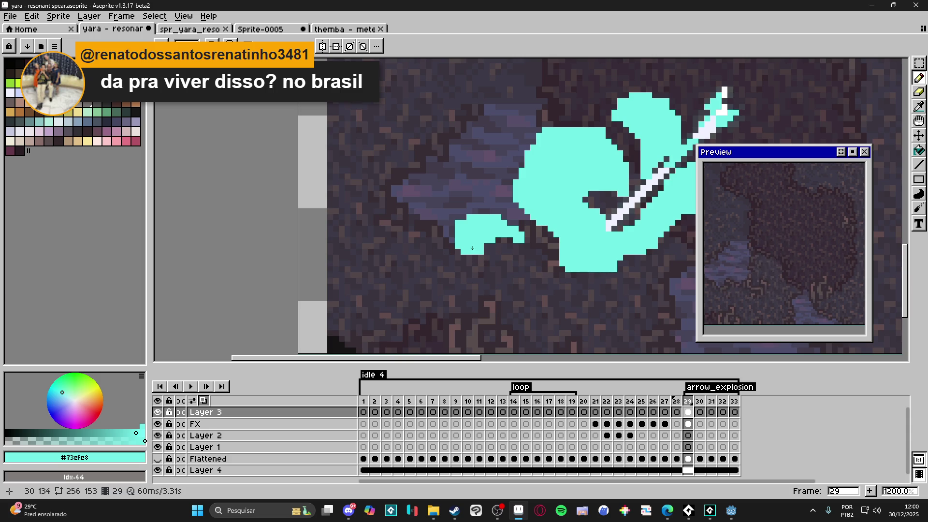
mouse_move(464, 252)
left_mouse_down()
mouse_move(502, 262)
mouse_move(483, 259)
mouse_move(491, 247)
left_mouse_up()
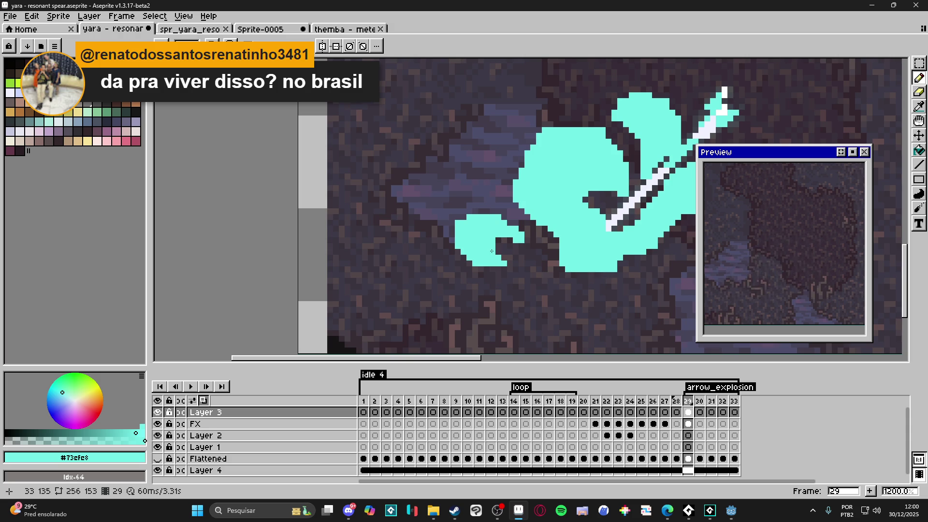
scroll(513, 275, "down", 4)
left_click_drag(523, 272, 518, 274)
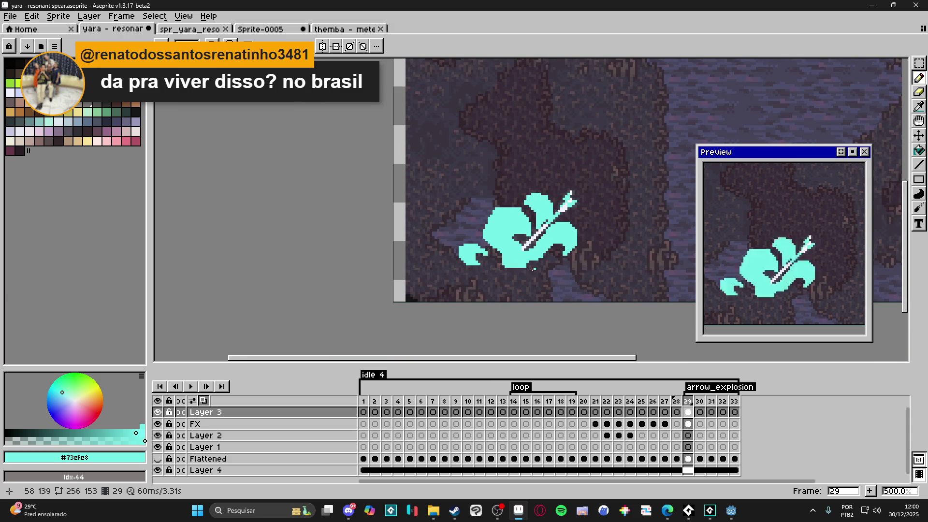
scroll(513, 266, "up", 4)
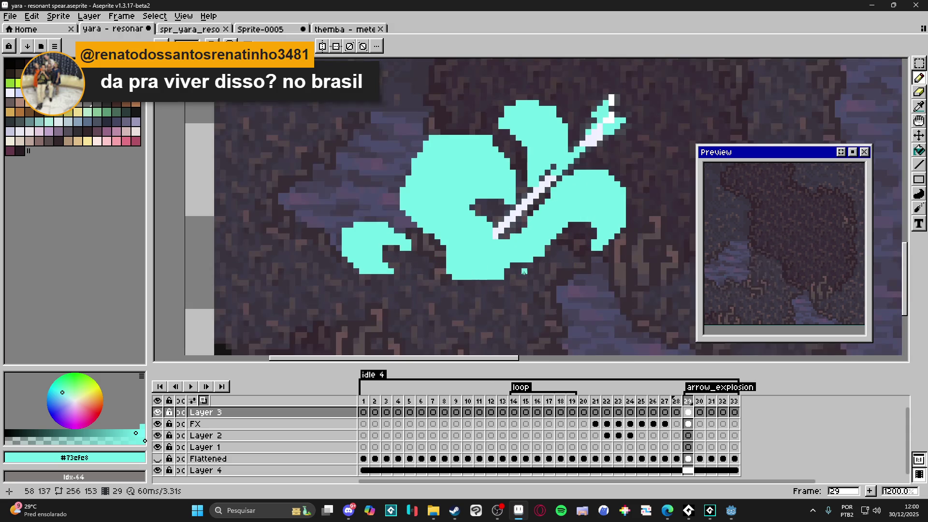
- Tidy the burst's bottom edge with extra cyan pixels and switch to the Eraser
left_click_drag(508, 278, 520, 269)
scroll(529, 282, "down", 4)
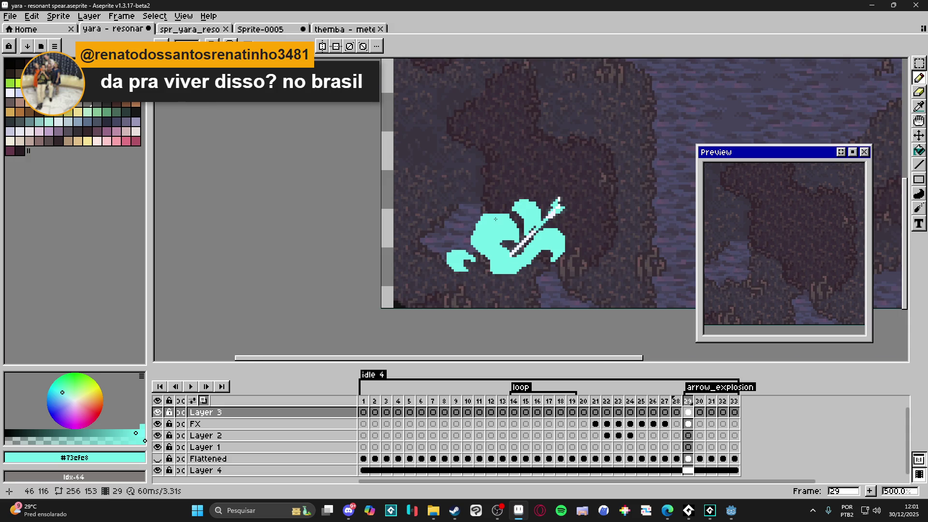
scroll(496, 219, "up", 4)
key("e")
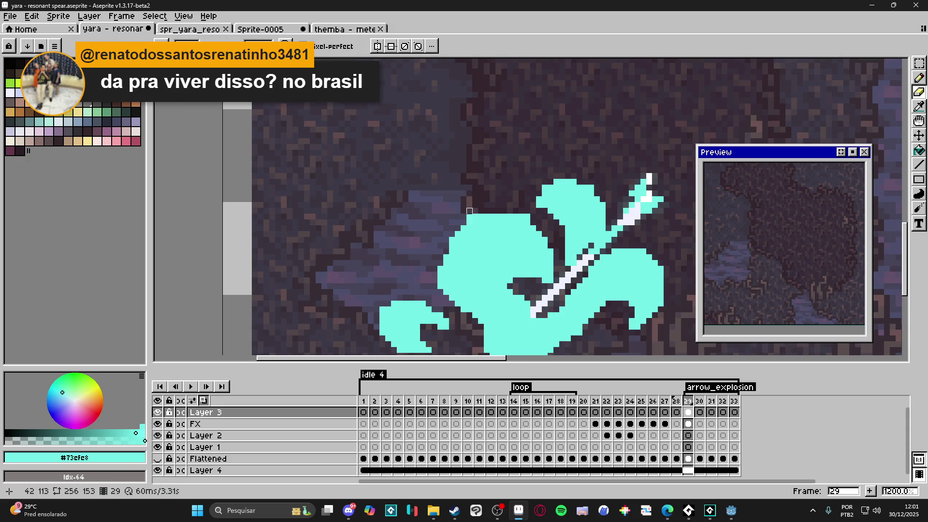
scroll(463, 272, "down", 3)
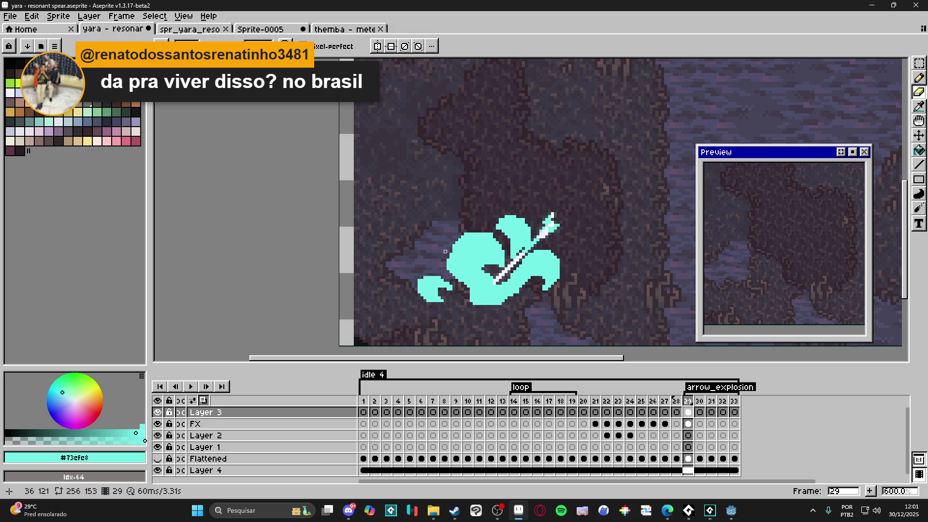
scroll(494, 243, "up", 3)
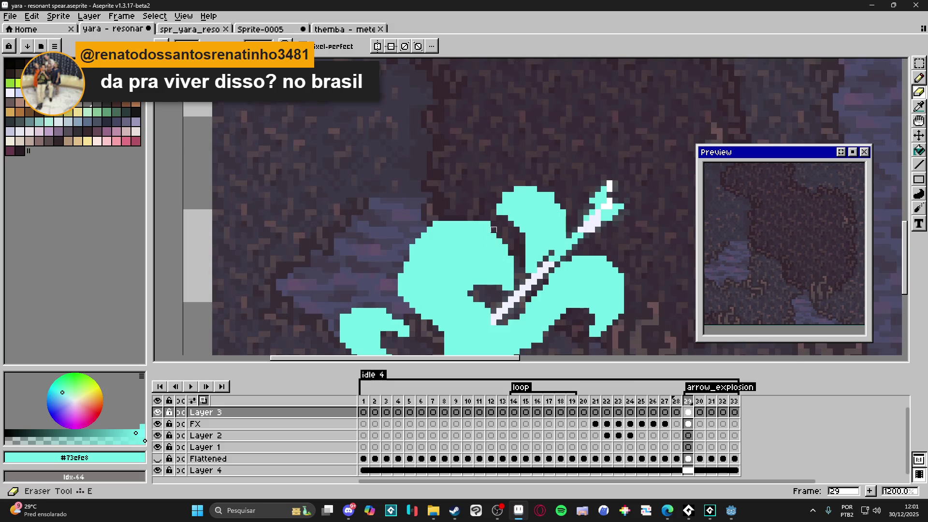
scroll(488, 224, "down", 4)
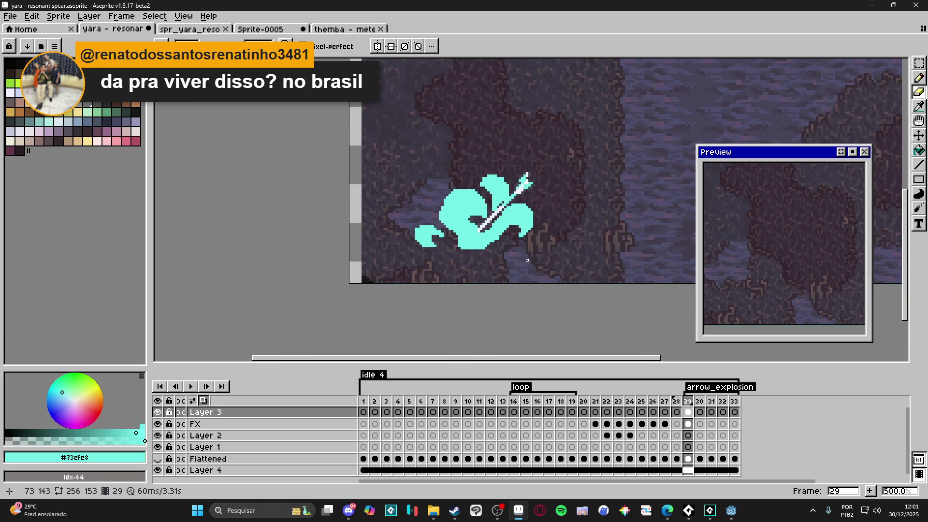
scroll(526, 260, "down", 2)
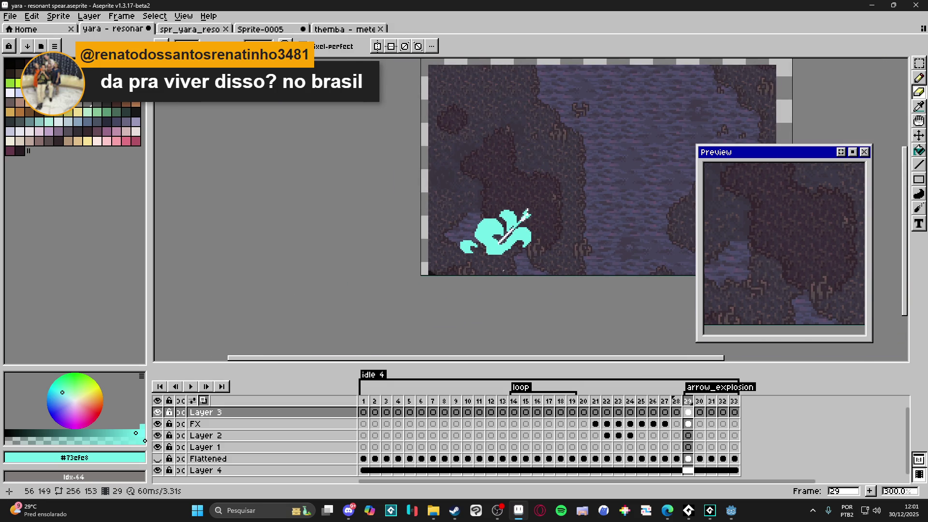
scroll(495, 260, "up", 7)
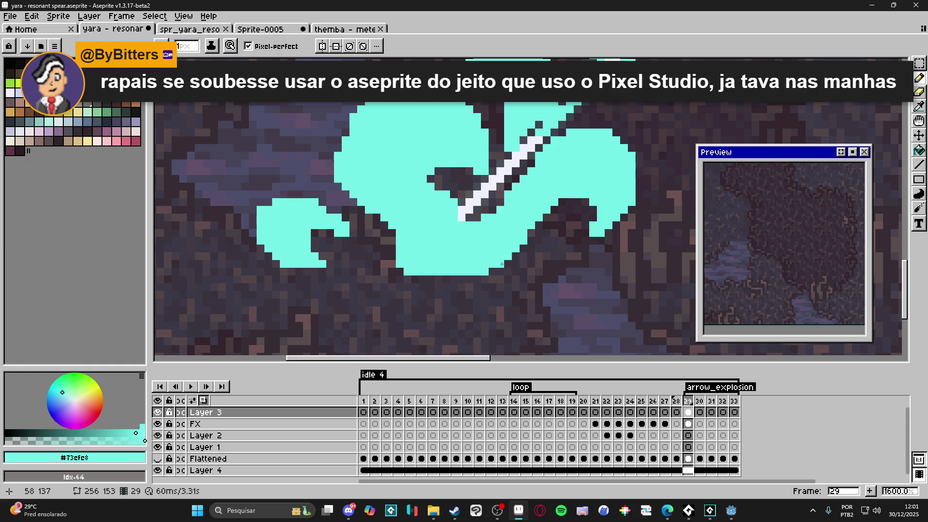
scroll(502, 264, "down", 3)
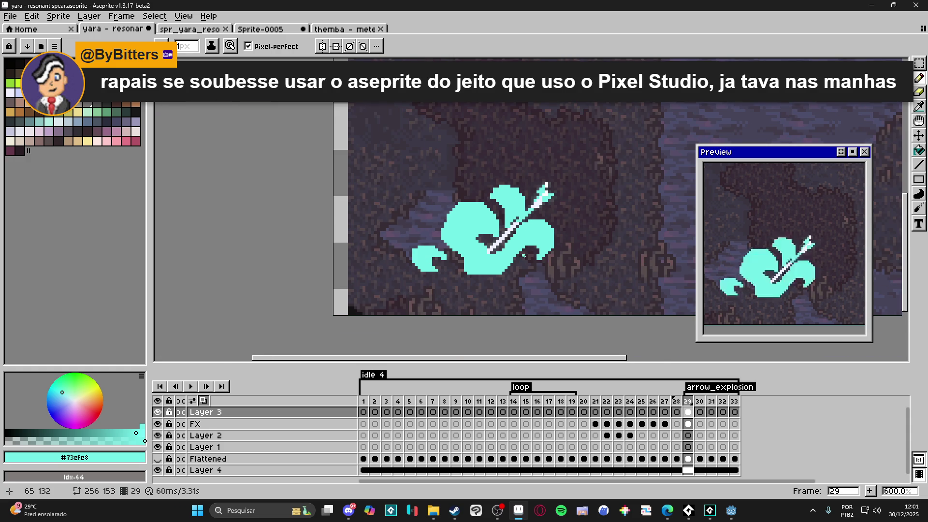
scroll(523, 256, "down", 2)
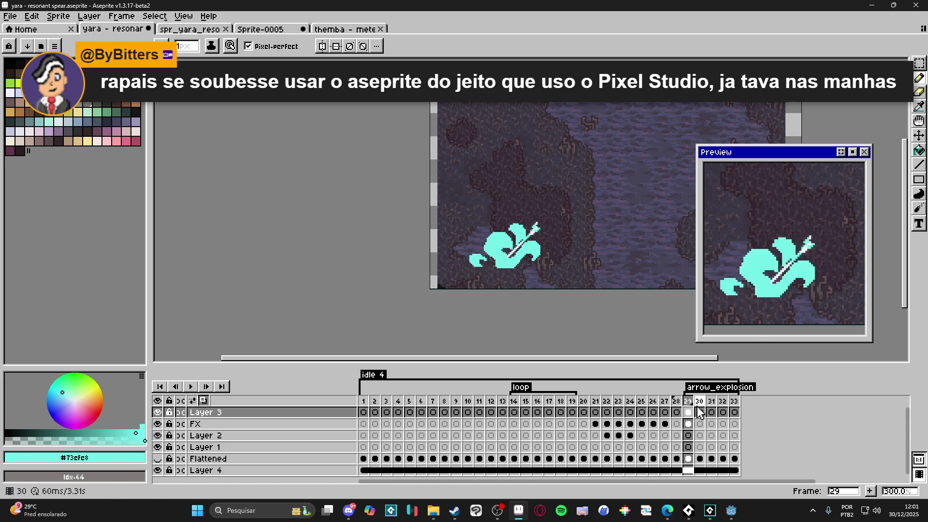
- Link the FX layer's cels across frames 29–33
key("Right")
key("Left")
key("v")
scroll(517, 256, "up", 1)
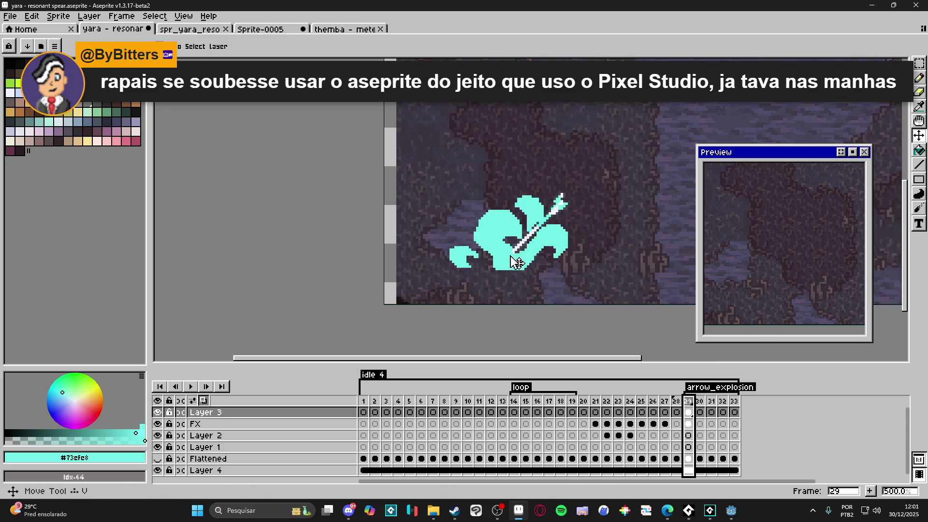
key("Down")
left_click_drag(689, 424, 733, 427)
right_click(735, 430)
left_click(759, 485)
- Return to Layer 3 on frame 29 with the Pencil and pick white as the colour
left_click(688, 412)
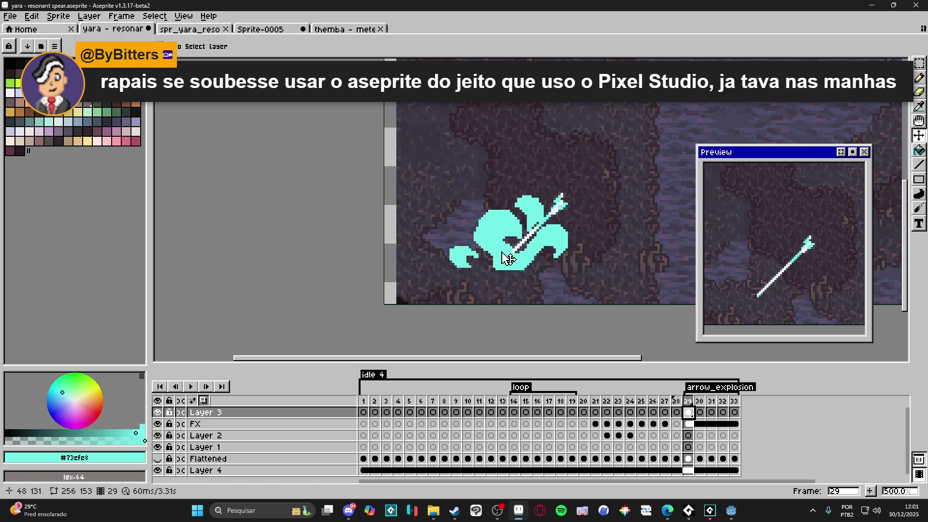
key("b")
scroll(508, 258, "up", 3)
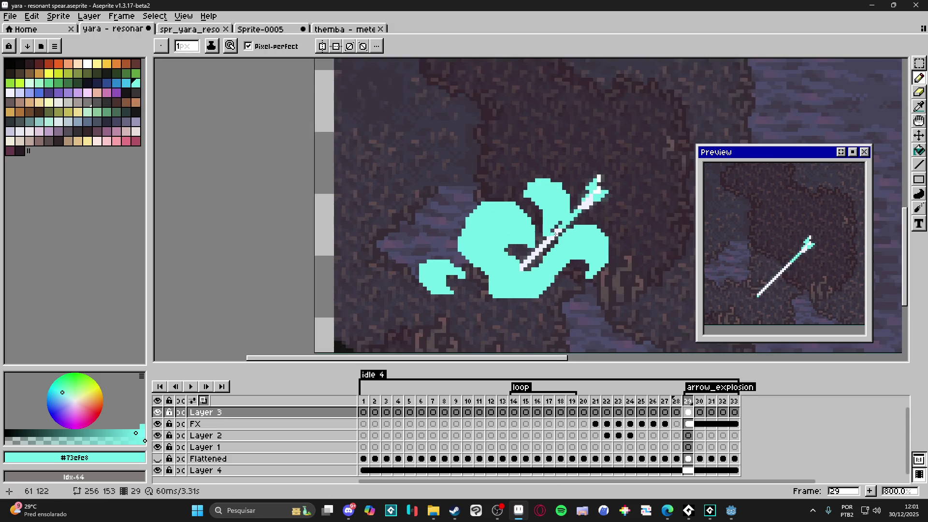
scroll(556, 234, "up", 2)
left_click(556, 234, "alt")
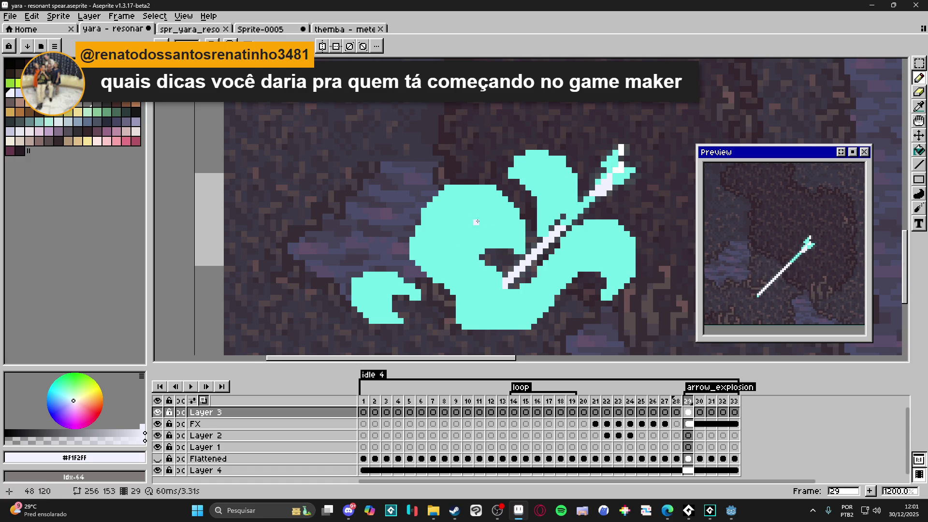
- Outline and fill a white #F1F2FF highlight on the burst's upper-left lobe using a 2px brush
left_click_drag(477, 222, 474, 203)
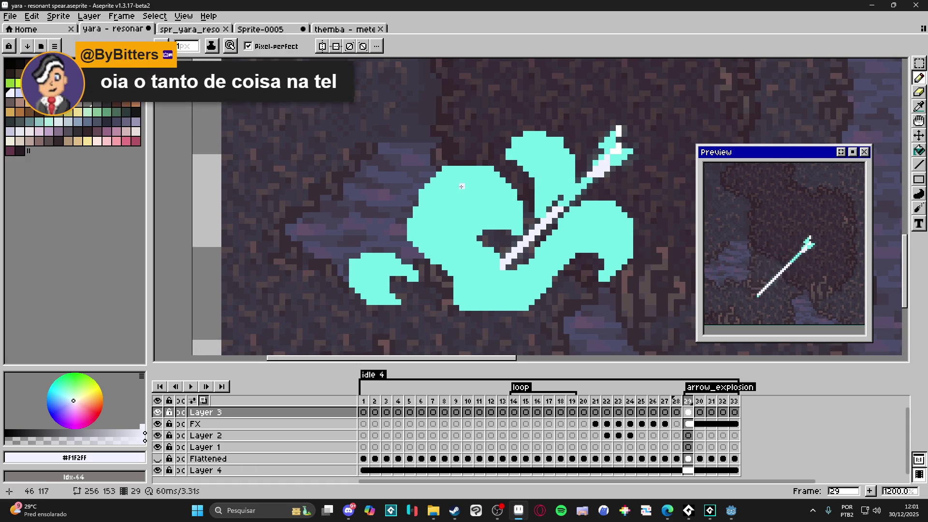
key("plus")
mouse_move(462, 186)
left_mouse_down()
mouse_move(486, 189)
mouse_move(505, 214)
mouse_move(452, 210)
left_mouse_up()
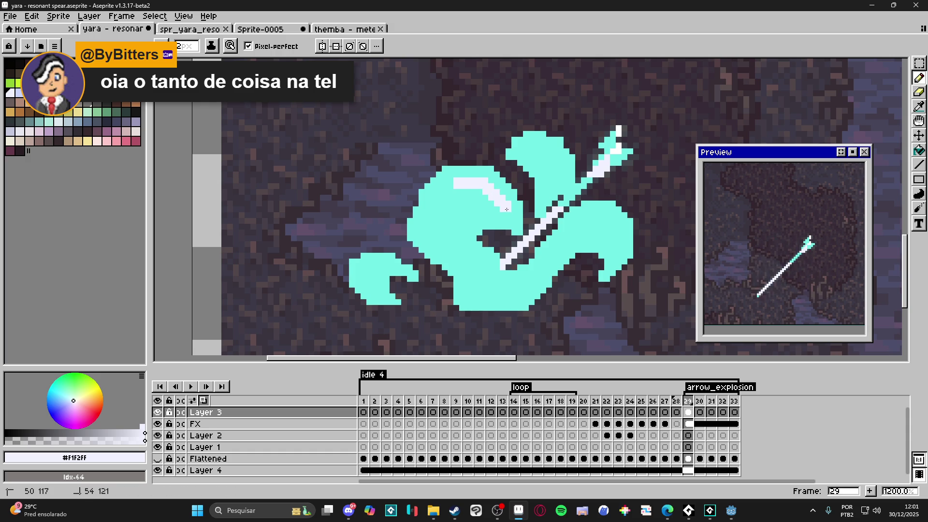
left_click(469, 198)
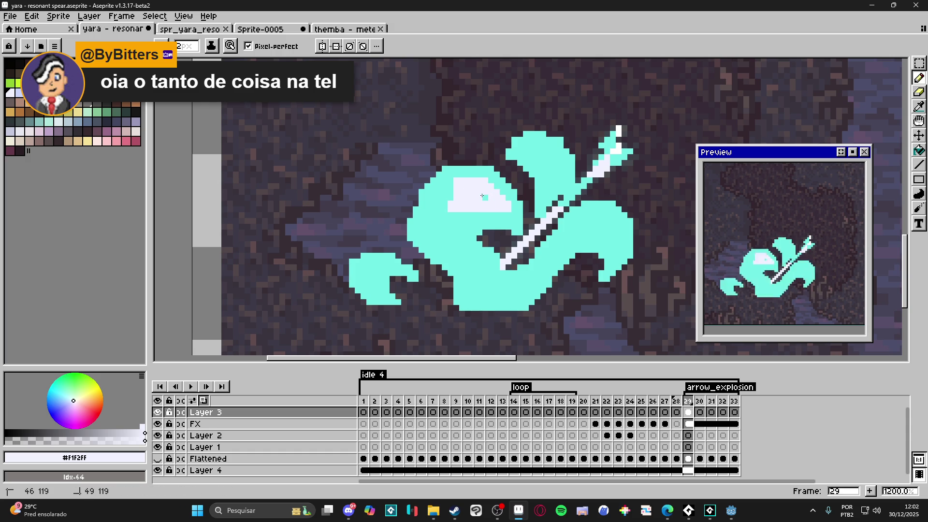
mouse_move(449, 184)
left_mouse_down()
mouse_move(433, 209)
mouse_move(447, 210)
mouse_move(444, 201)
mouse_move(434, 234)
mouse_move(459, 215)
mouse_move(454, 235)
mouse_move(443, 229)
mouse_move(450, 254)
left_mouse_up()
key("minus")
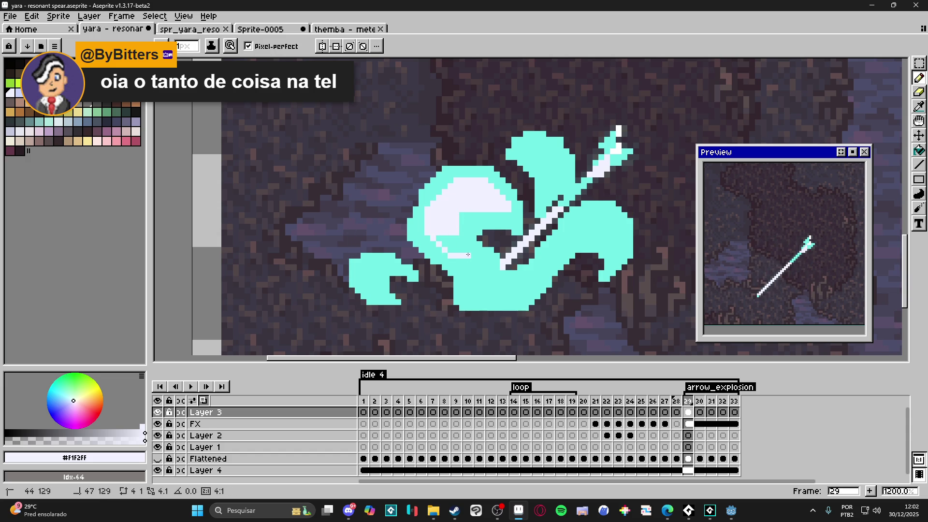
key("g")
left_click(461, 214)
key("b")
left_click_drag(460, 218, 460, 220)
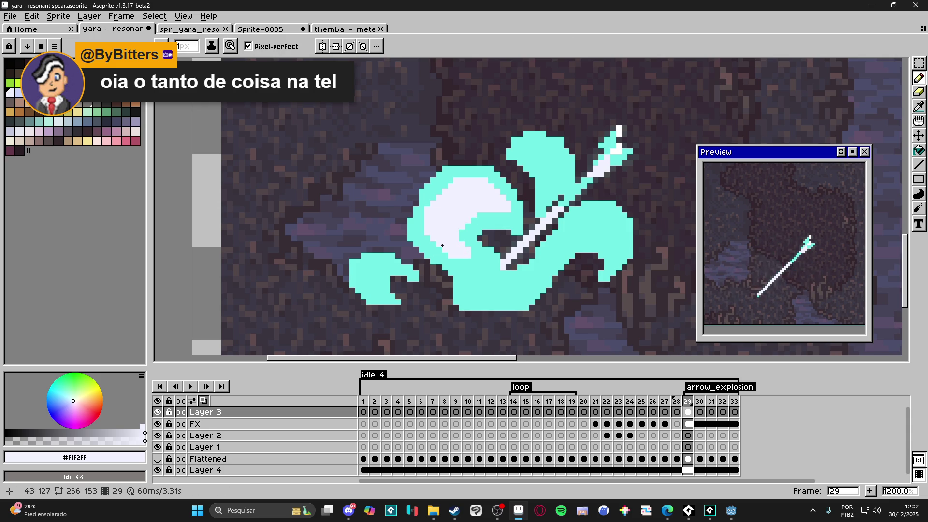
- Draw a 2px white highlight across the small lower-left curl
scroll(411, 256, "left", 1)
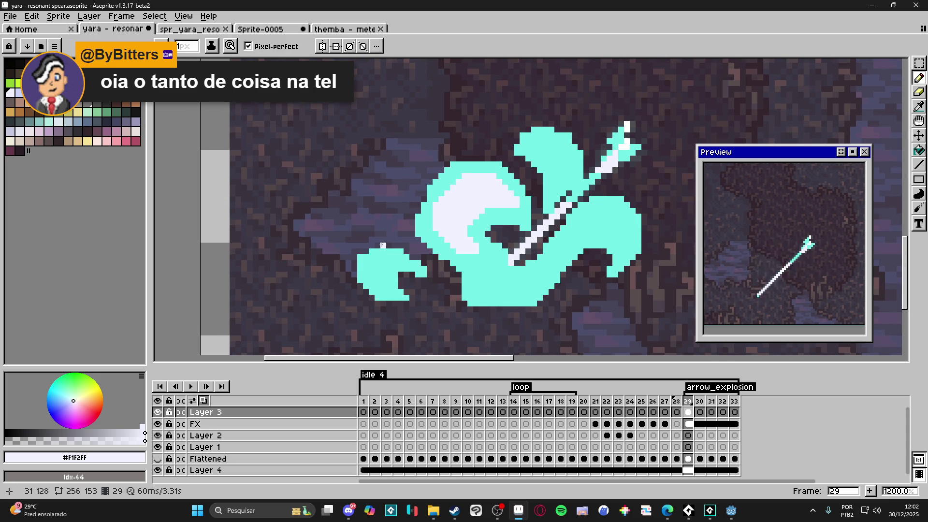
scroll(381, 260, "up", 1)
key("plus")
left_click(380, 275)
mouse_move(379, 275)
left_mouse_down()
mouse_move(388, 281)
mouse_move(404, 265)
left_mouse_up()
key("minus")
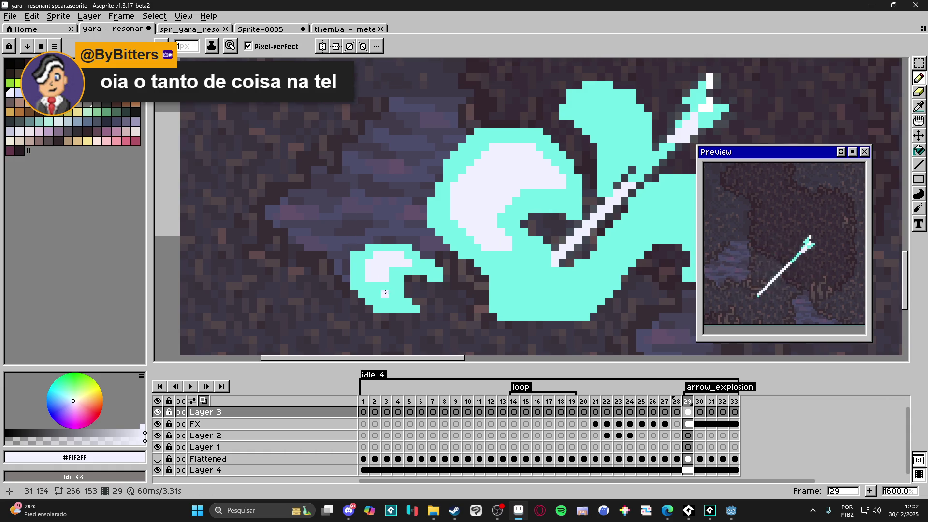